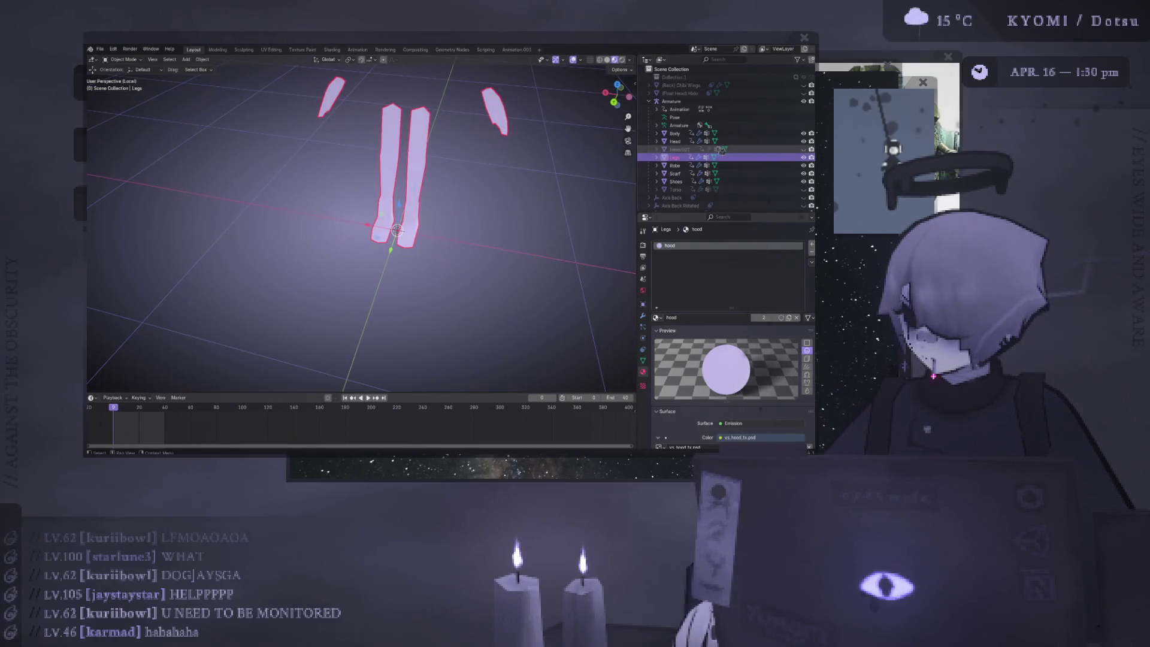
Rename the Body object to Hands and keep it selected
click(675, 133)
key(KP_Divide)
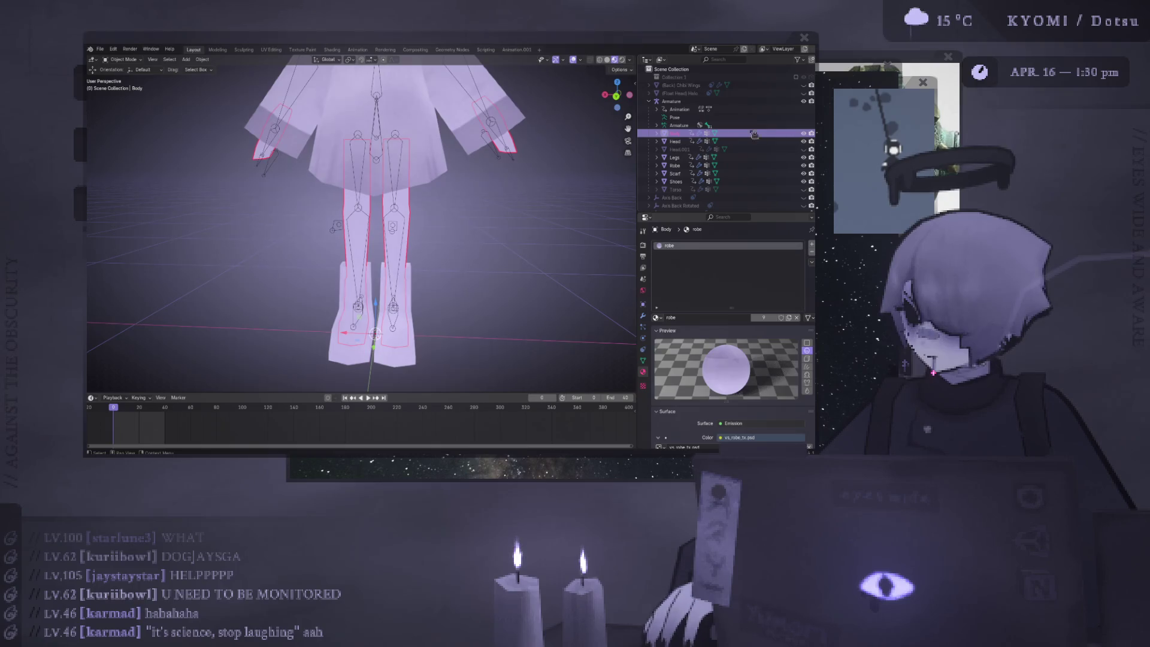
double_click(675, 133)
text(Hand)
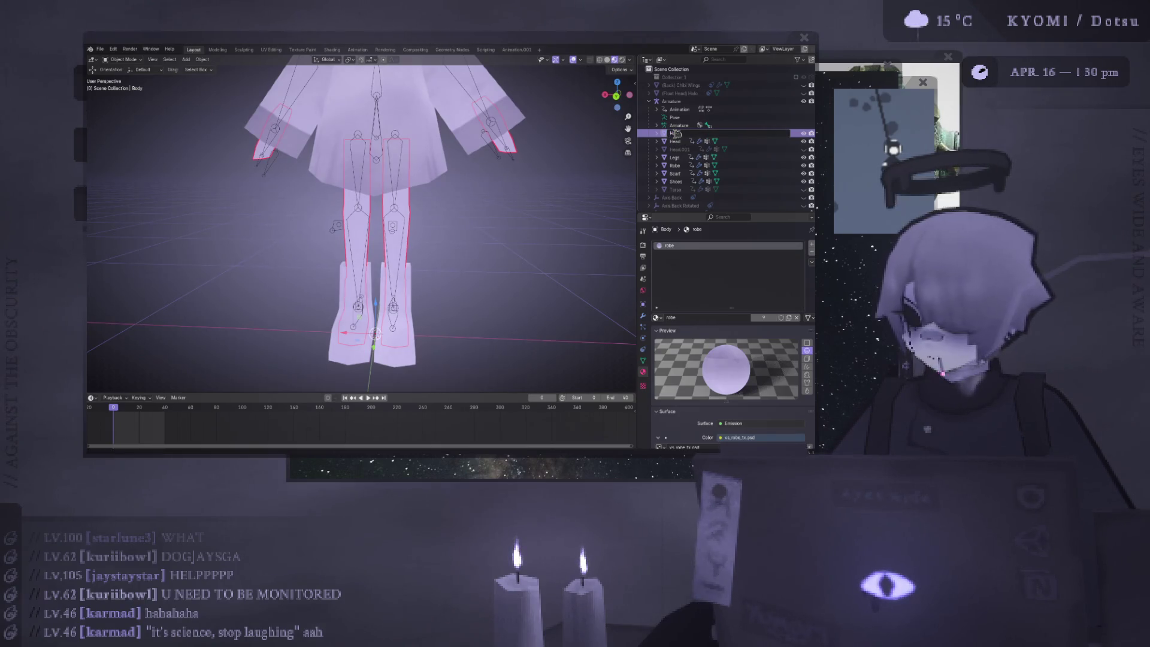
text(s)
key(Return)
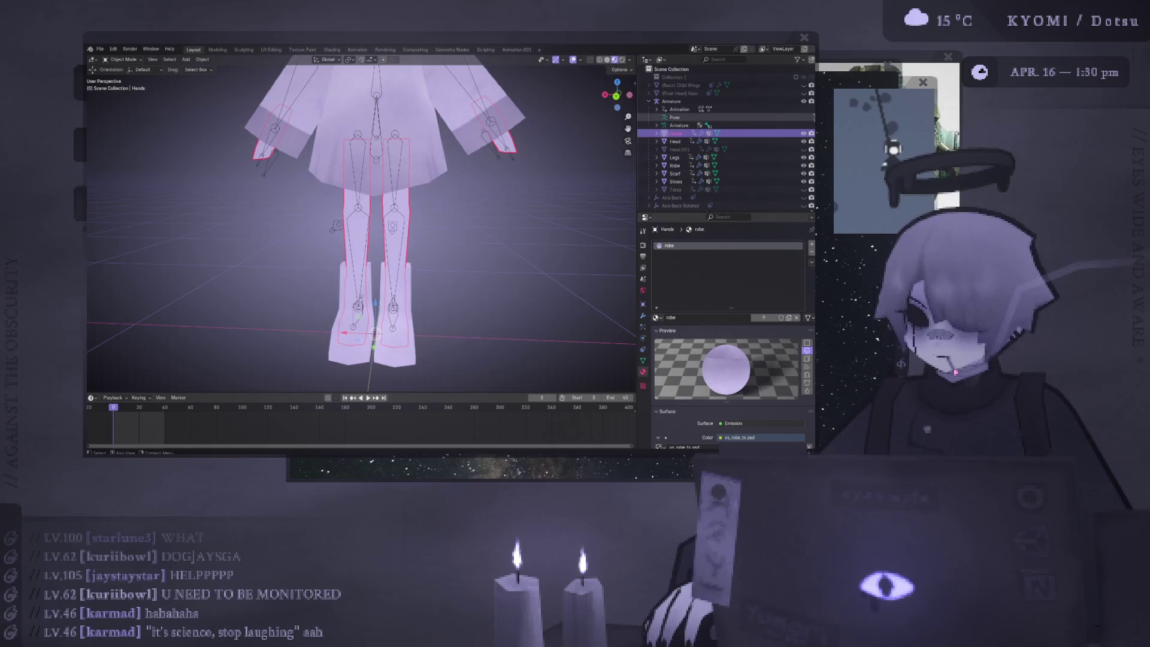
click(417, 228)
key(ctrl+z)
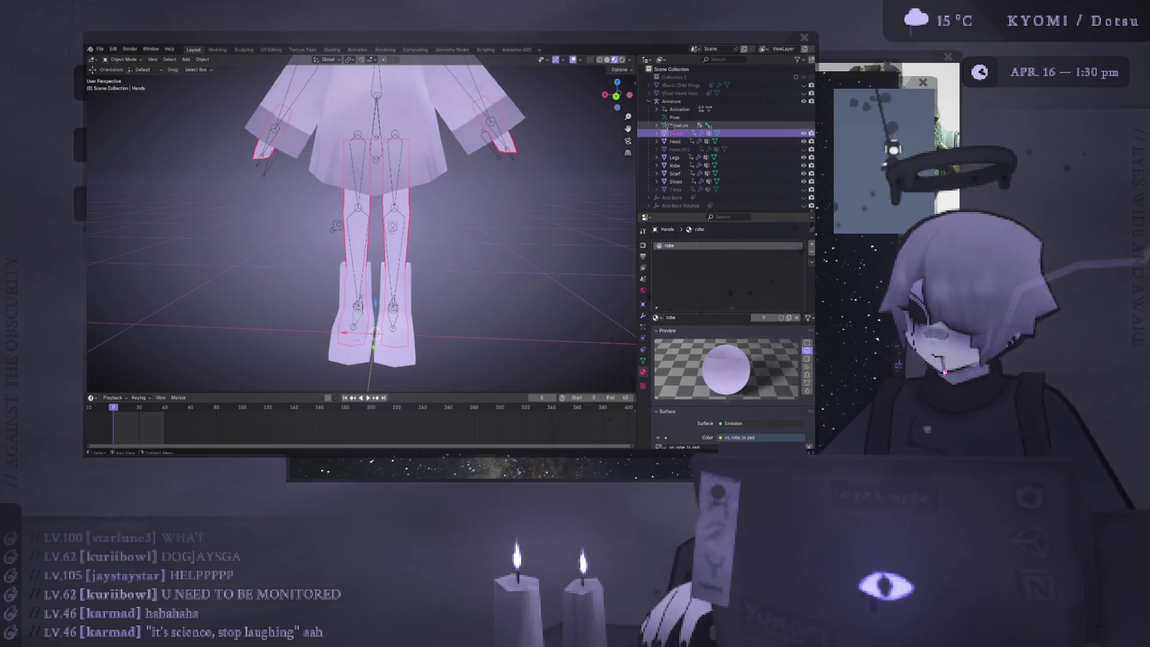
Isolate Hands, delete its body geometry in Edit Mode, and set the pivot to Median Point
key(KP_Divide)
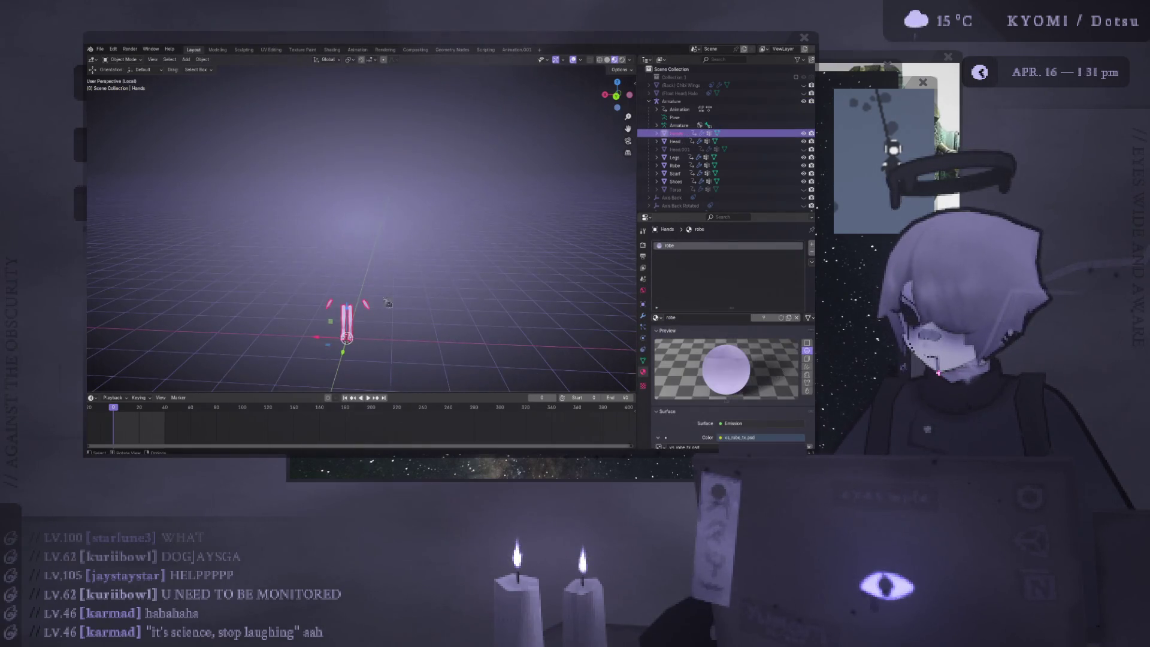
key(Tab)
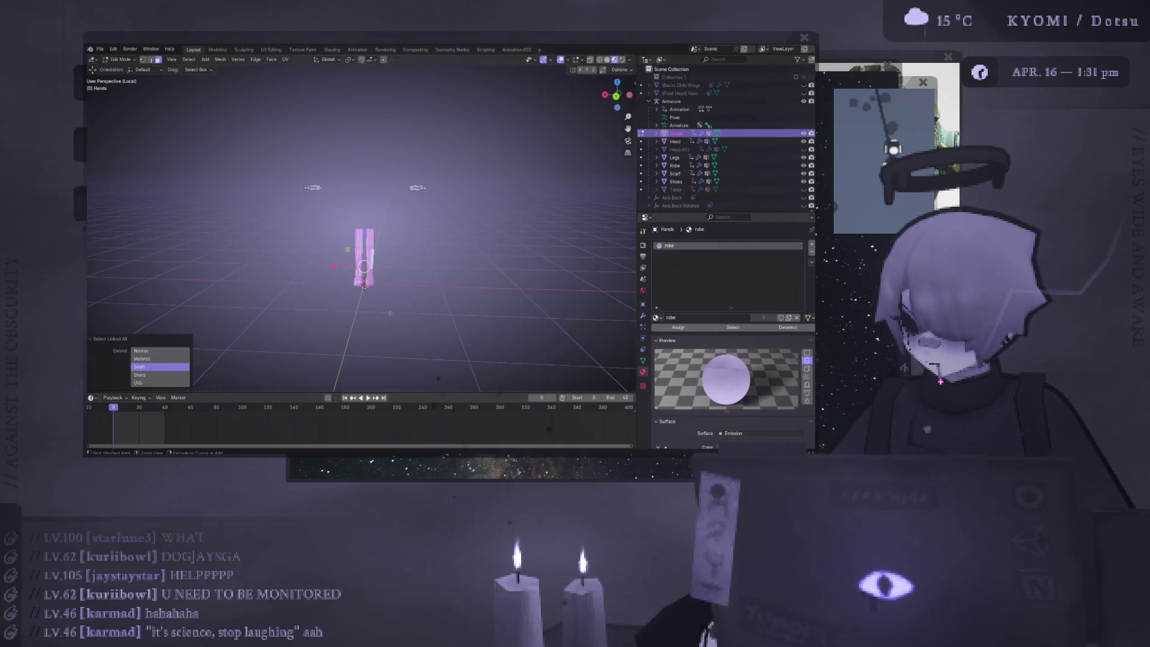
right_click(390, 313)
drag(340, 249, 396, 284)
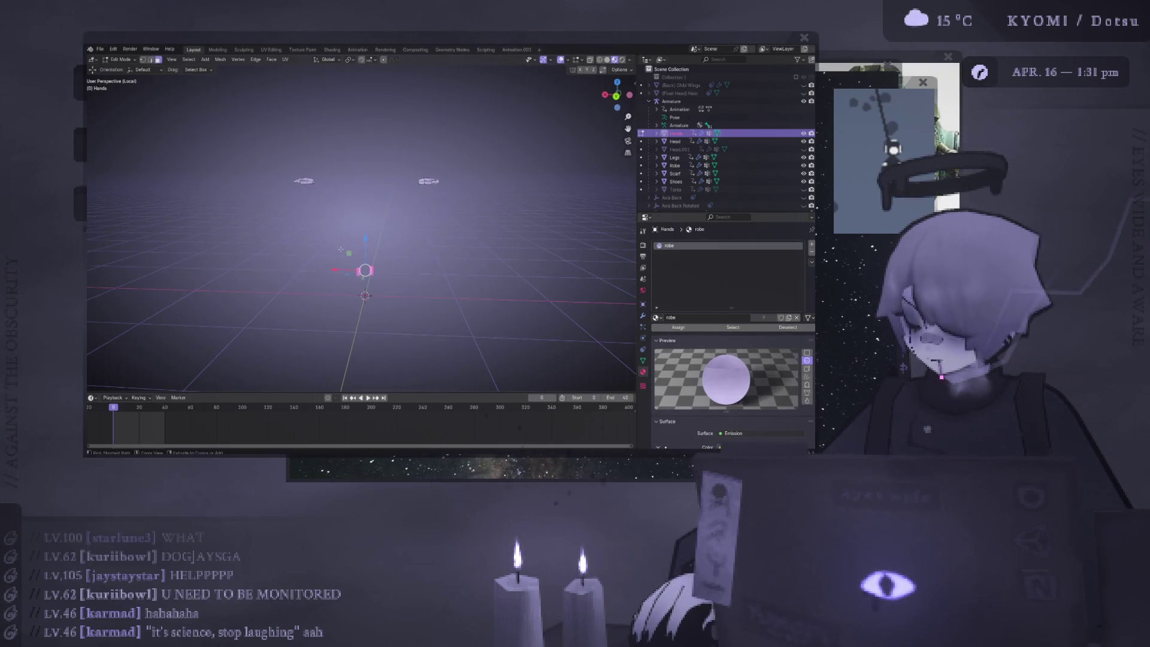
key(x)
click(311, 230)
scroll(359, 228, up, 4)
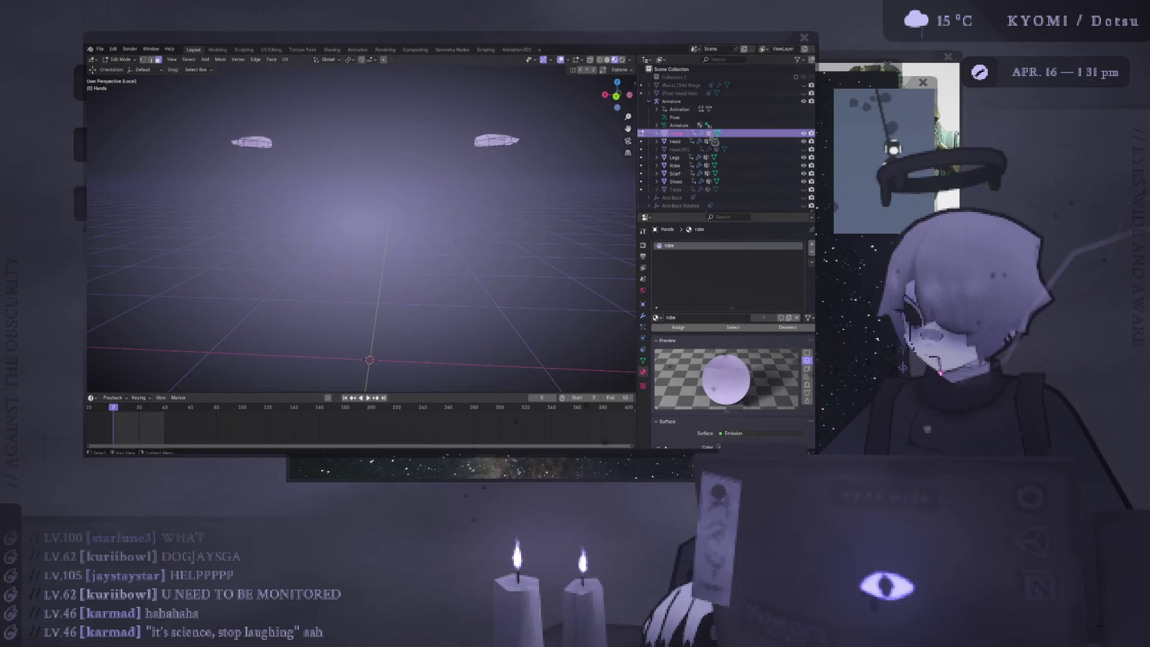
key(period)
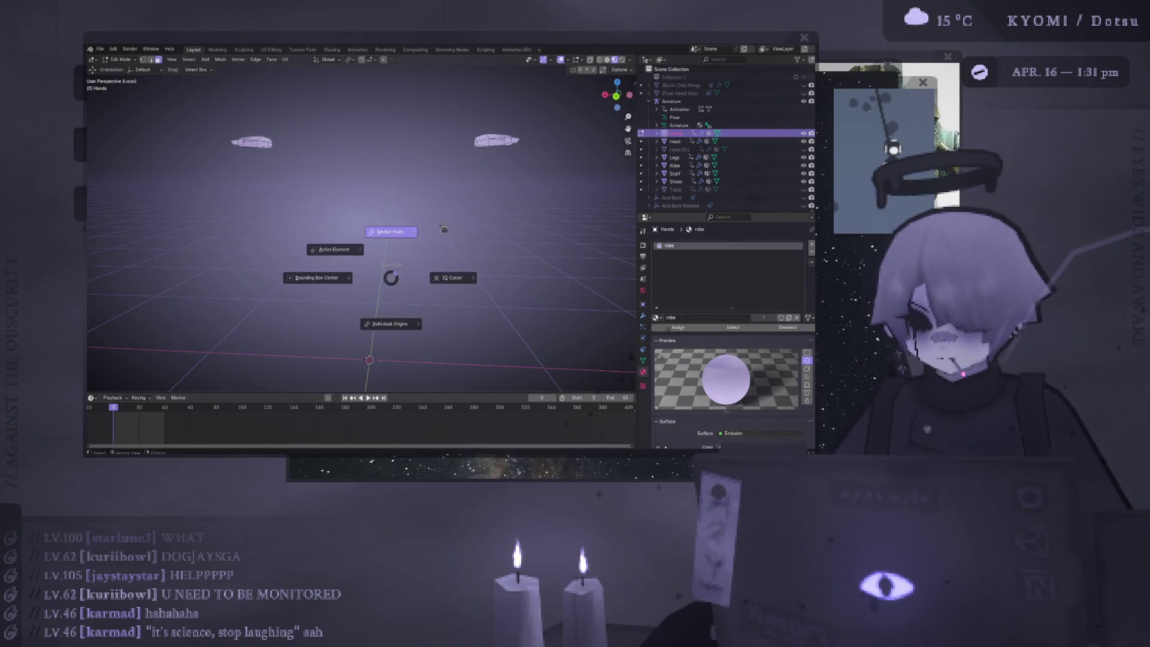
click(389, 241)
key(slash)
Assign the face material to the selected faces of the Head mesh
key(Tab)
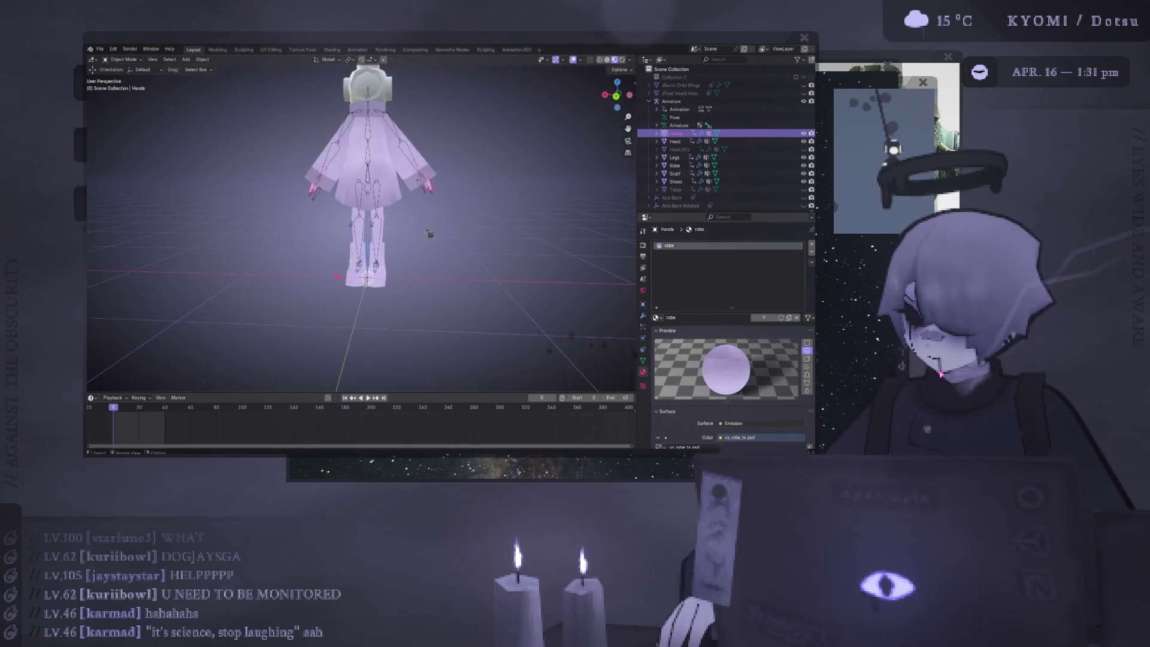
mouse_move(419, 240)
middle_down()
mouse_move(428, 233)
mouse_move(427, 245)
middle_up()
scroll(427, 255, down, 5)
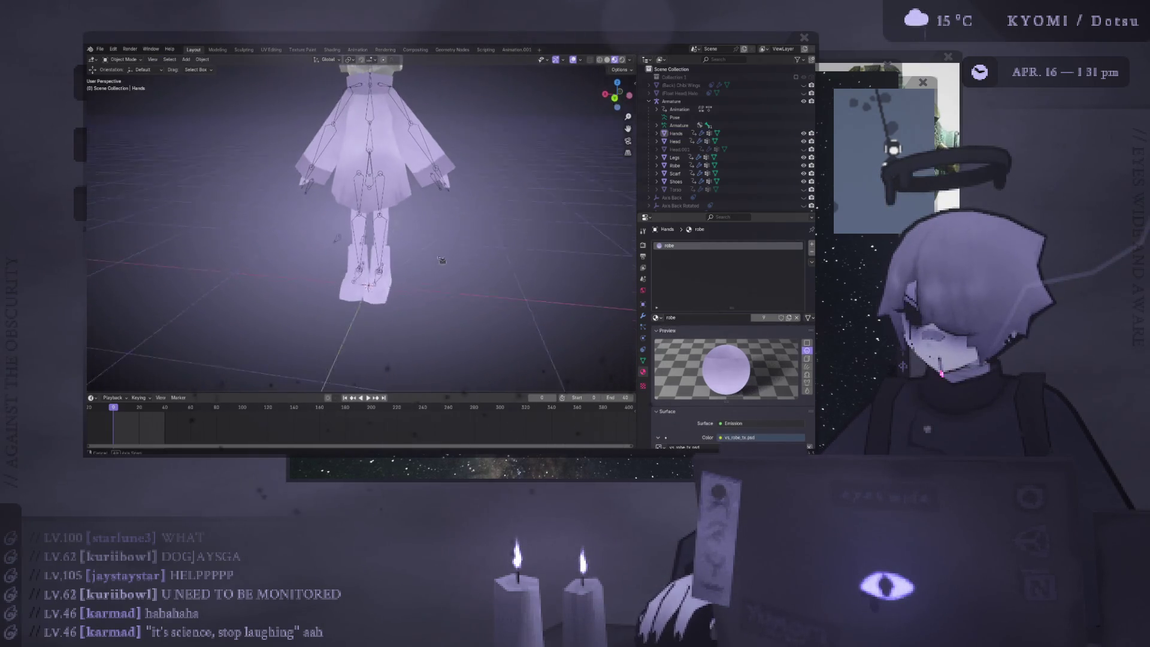
click(387, 122)
key(Tab)
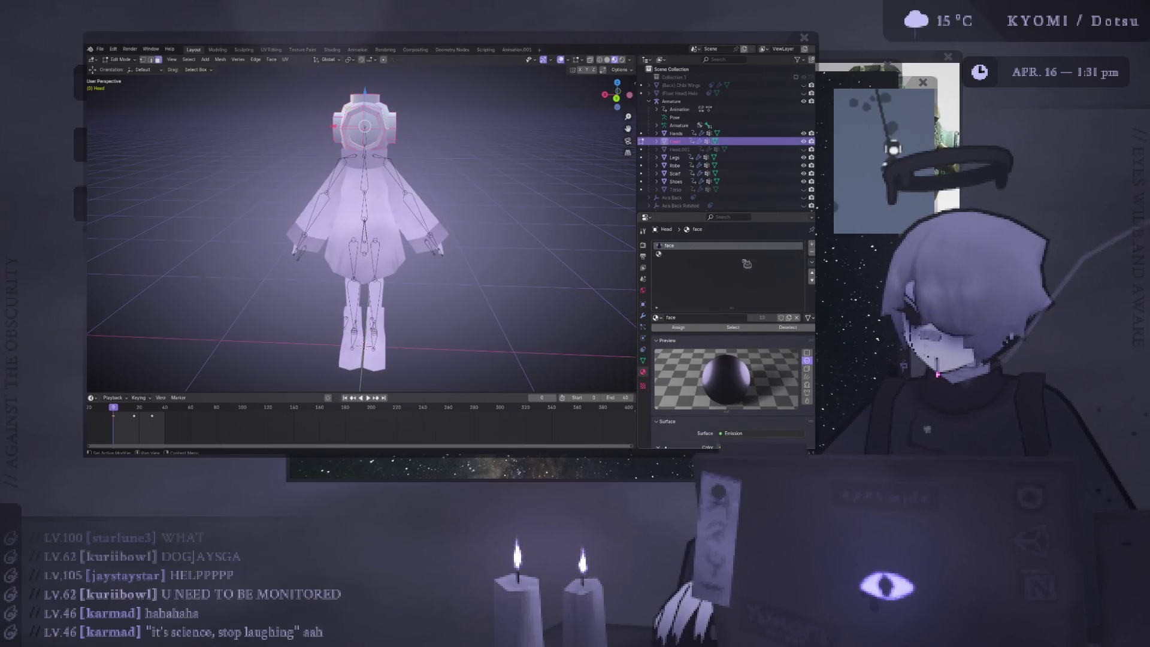
click(772, 255)
click(812, 254)
key(Tab)
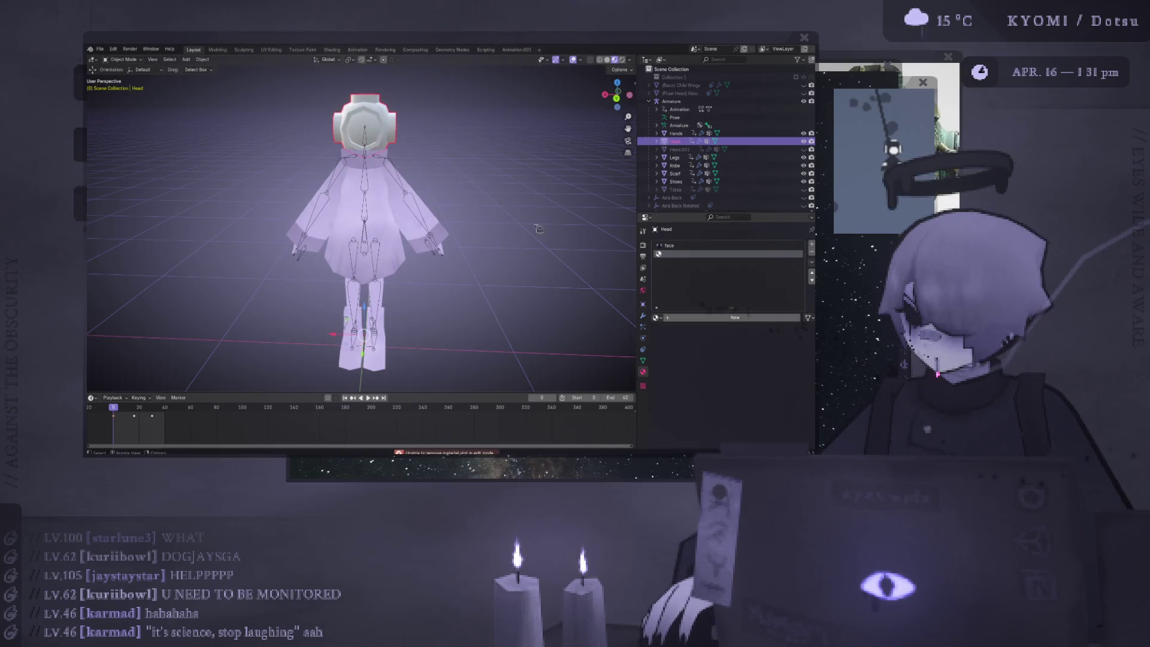
click(682, 245)
key(Tab)
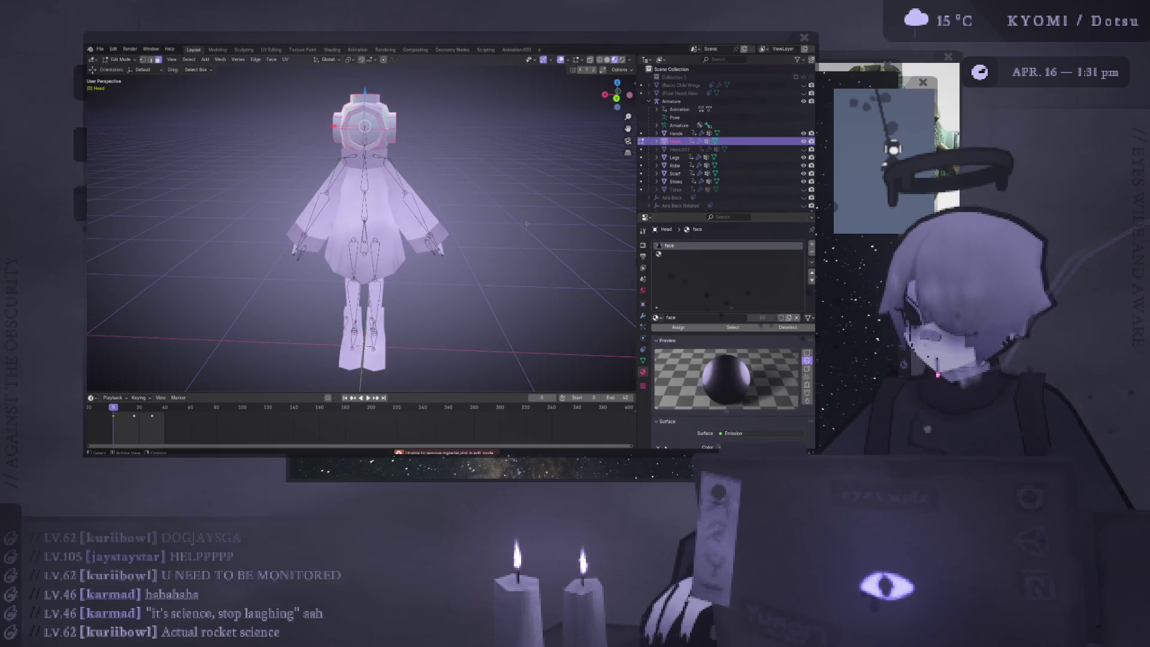
click(678, 328)
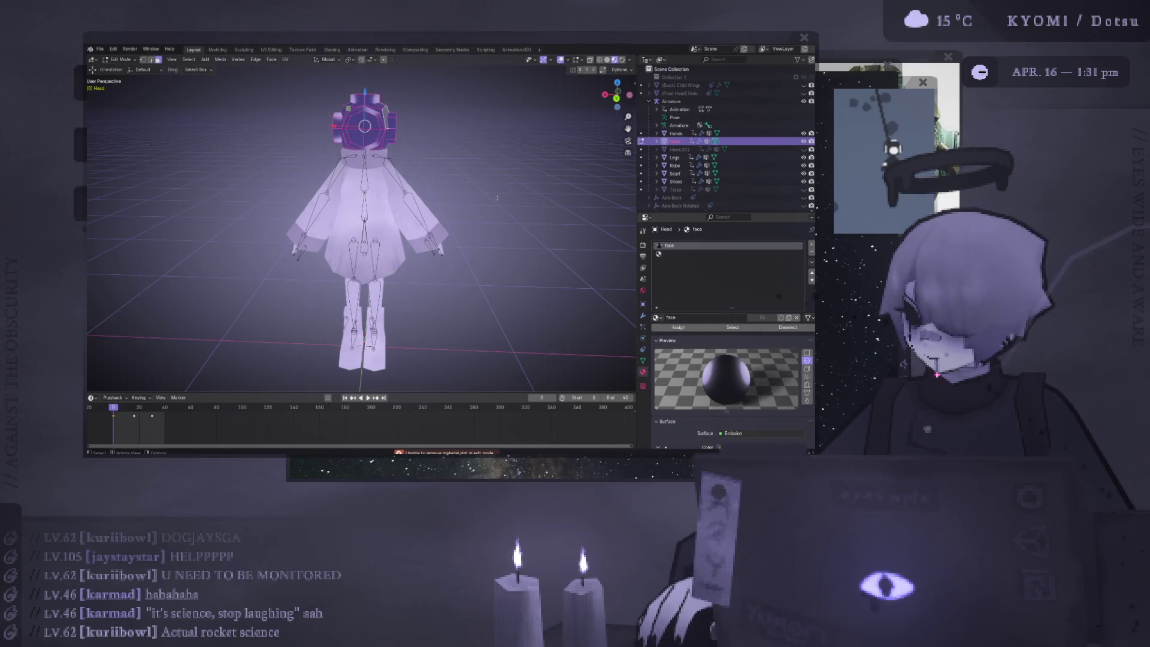
Remove the Head's empty material slot and switch its material to hood
key(Tab)
click(705, 255)
click(811, 252)
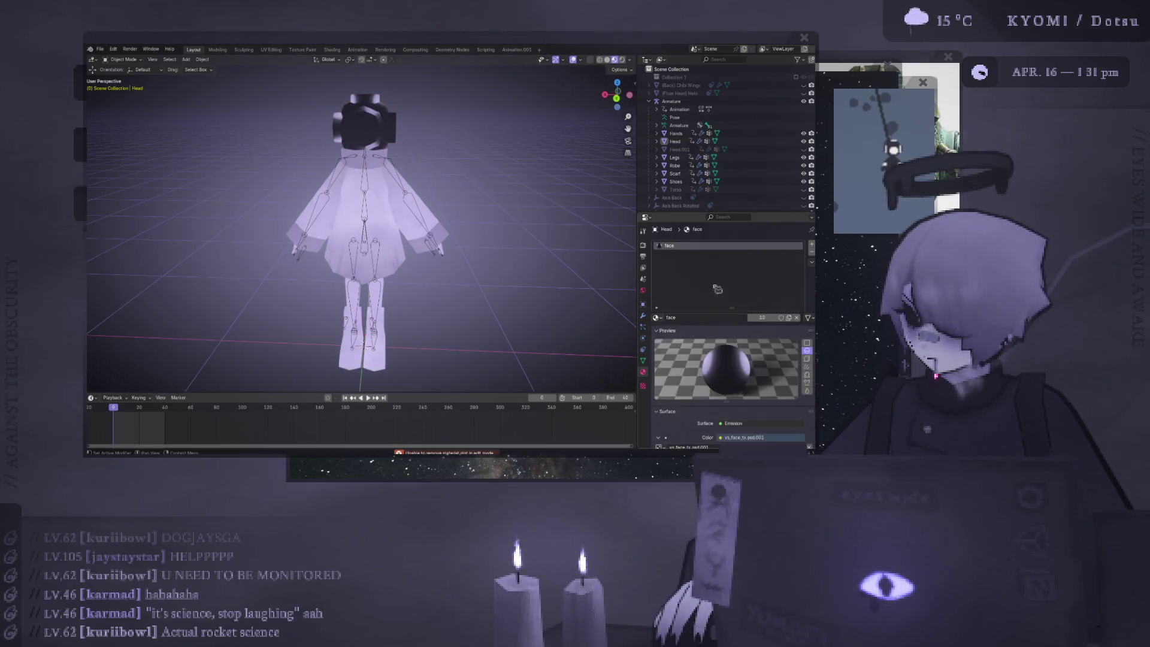
click(657, 318)
click(686, 338)
scroll(422, 225, down, 3)
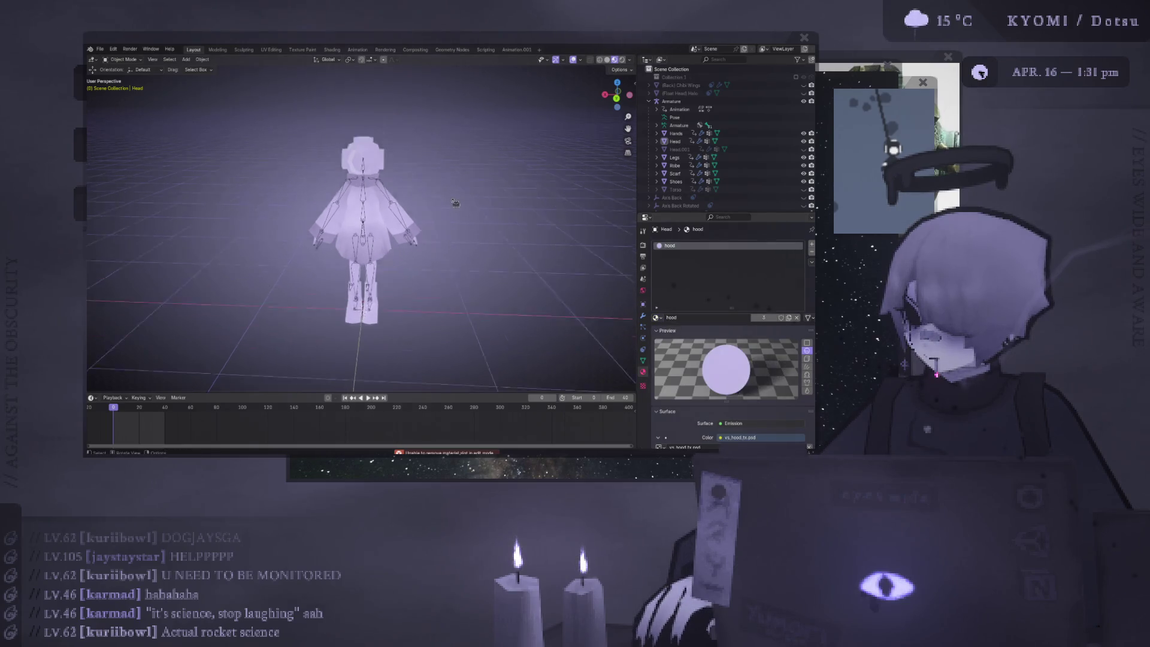
mouse_move(422, 225)
middle_down()
mouse_move(579, 68)
mouse_move(527, 157)
mouse_move(316, 173)
mouse_move(455, 272)
middle_up()
Turn overlays back on, frame the Legs mesh, and nudge its knee vertices slightly in Edit Mode
scroll(473, 251, up, 4)
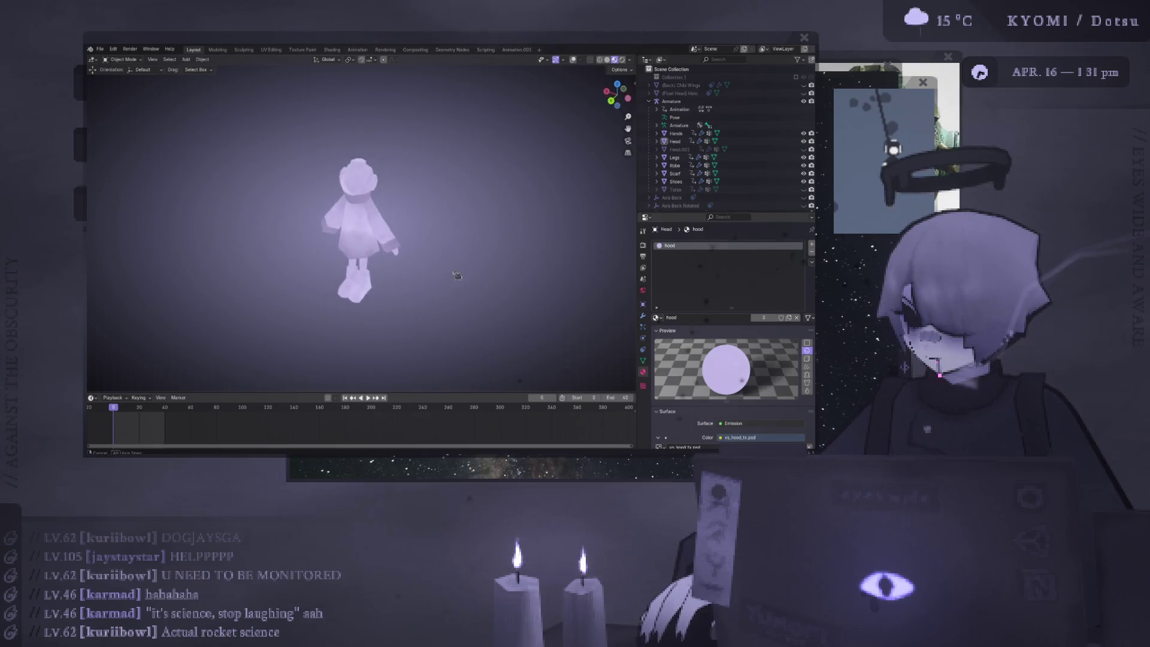
scroll(497, 226, up, 2)
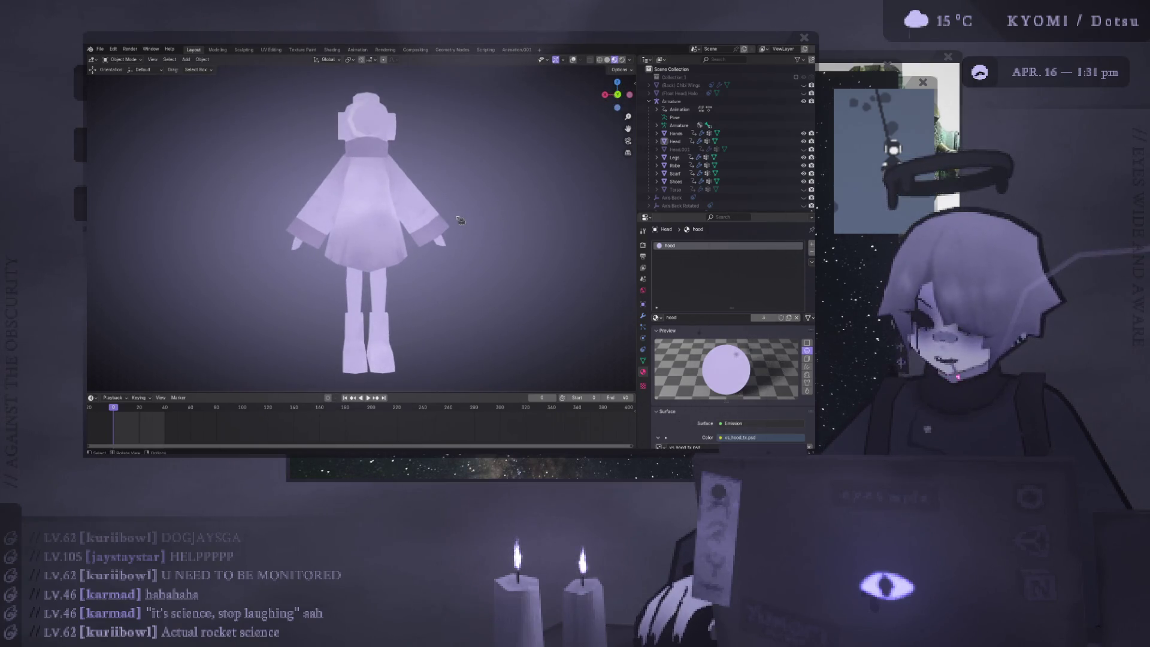
shift+scroll(439, 232, down, 3)
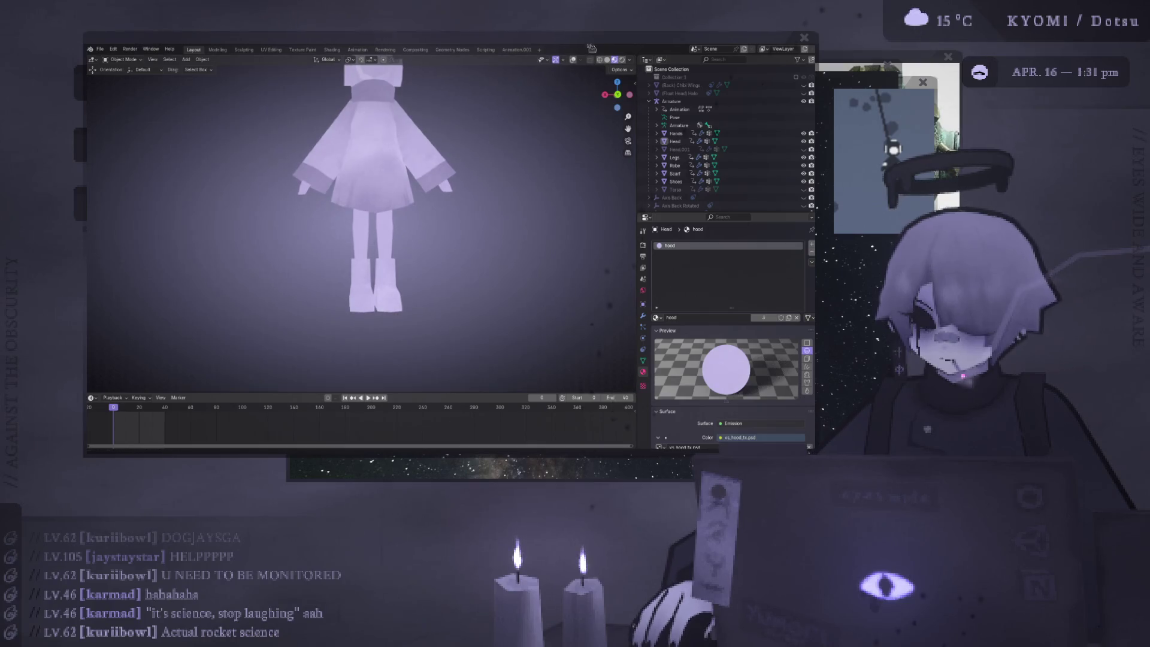
click(460, 177)
click(573, 60)
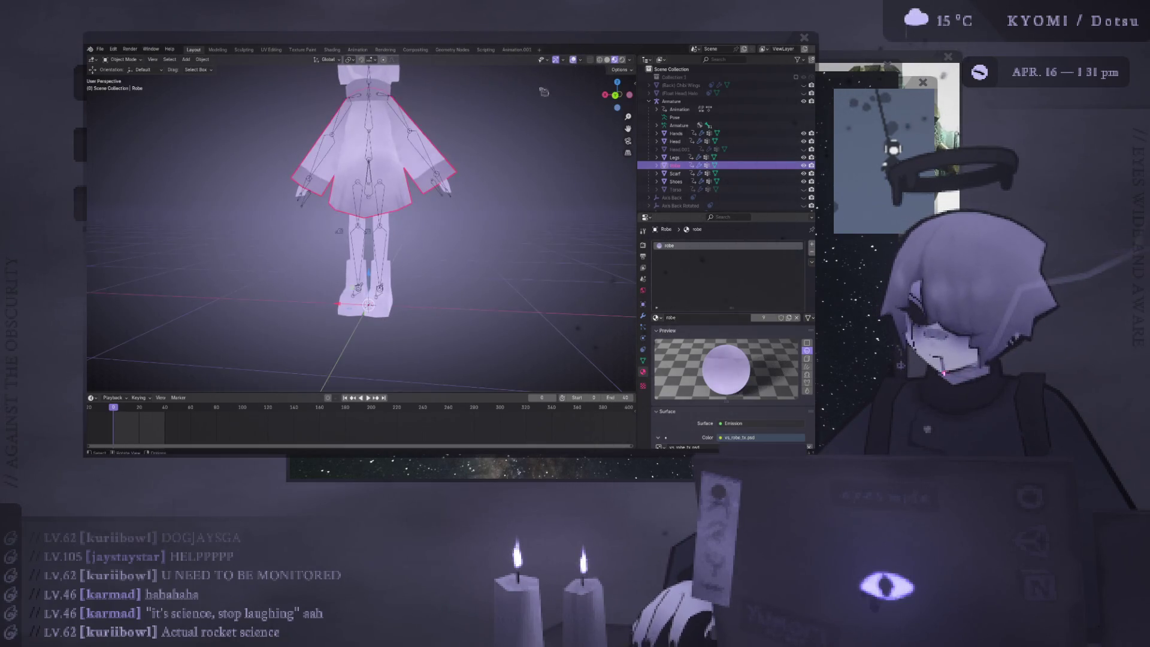
mouse_move(406, 186)
middle_down()
mouse_move(417, 165)
mouse_move(378, 222)
mouse_move(392, 220)
middle_up()
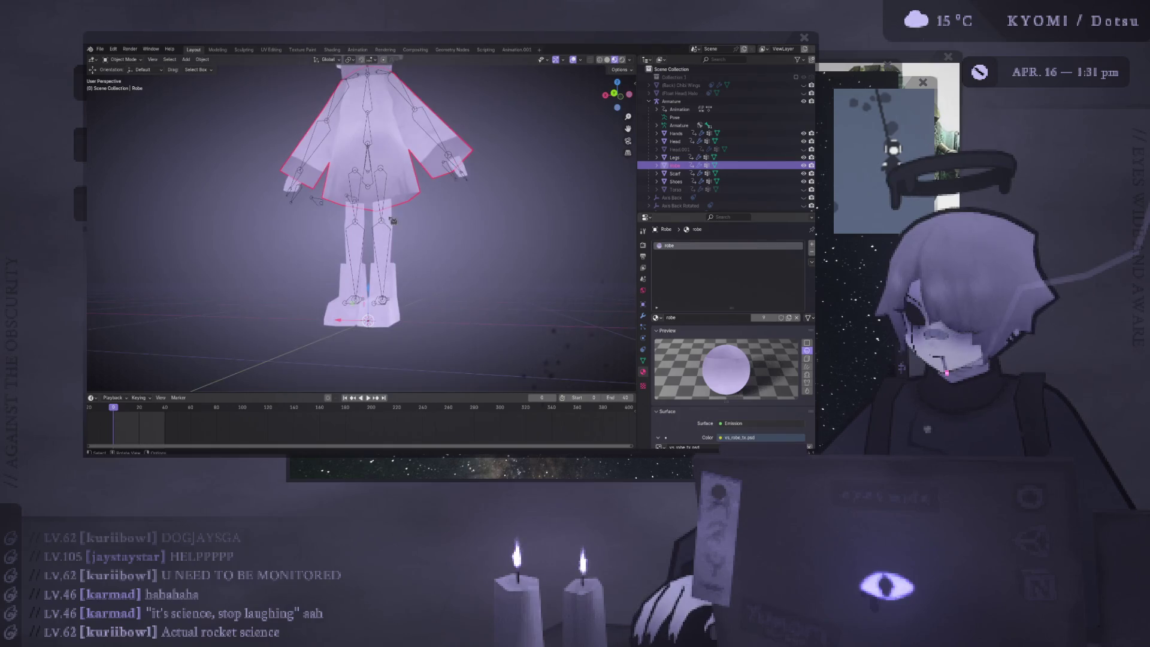
click(393, 229)
key(KP_Decimal)
key(Tab)
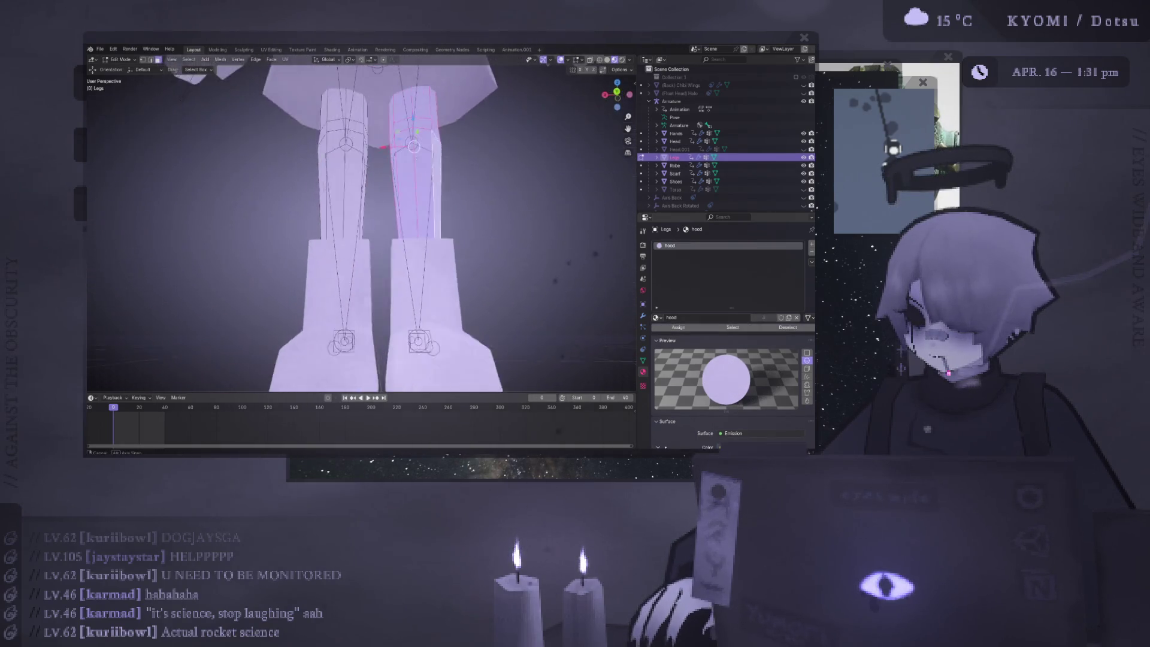
scroll(468, 206, down, 2)
key(g)
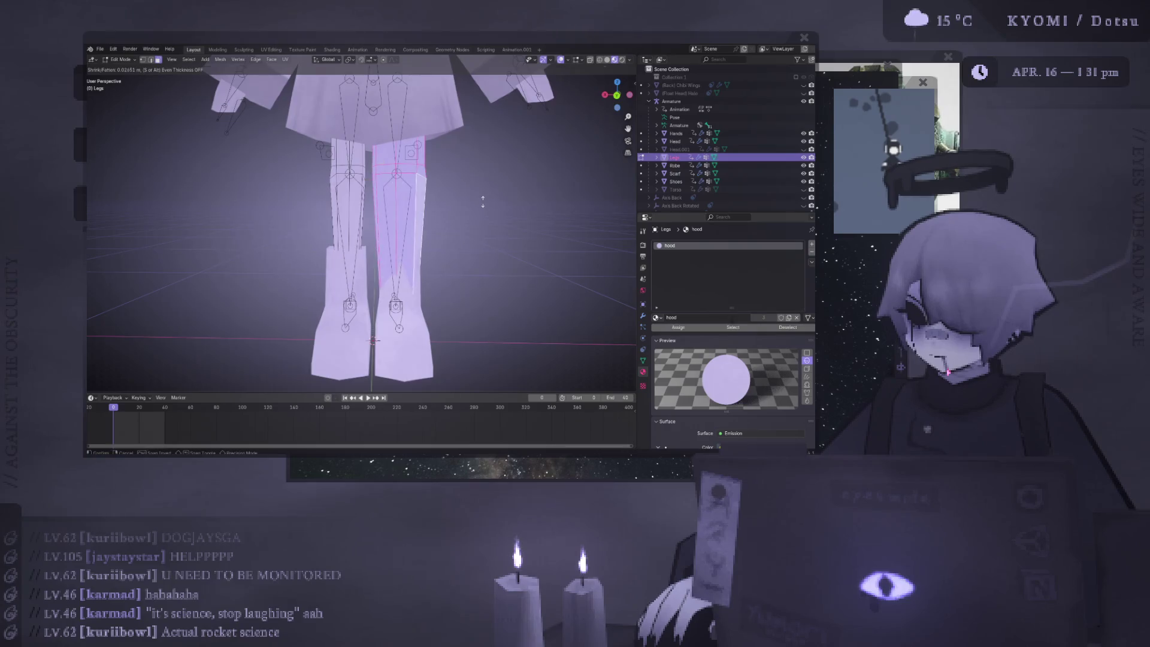
click(473, 209)
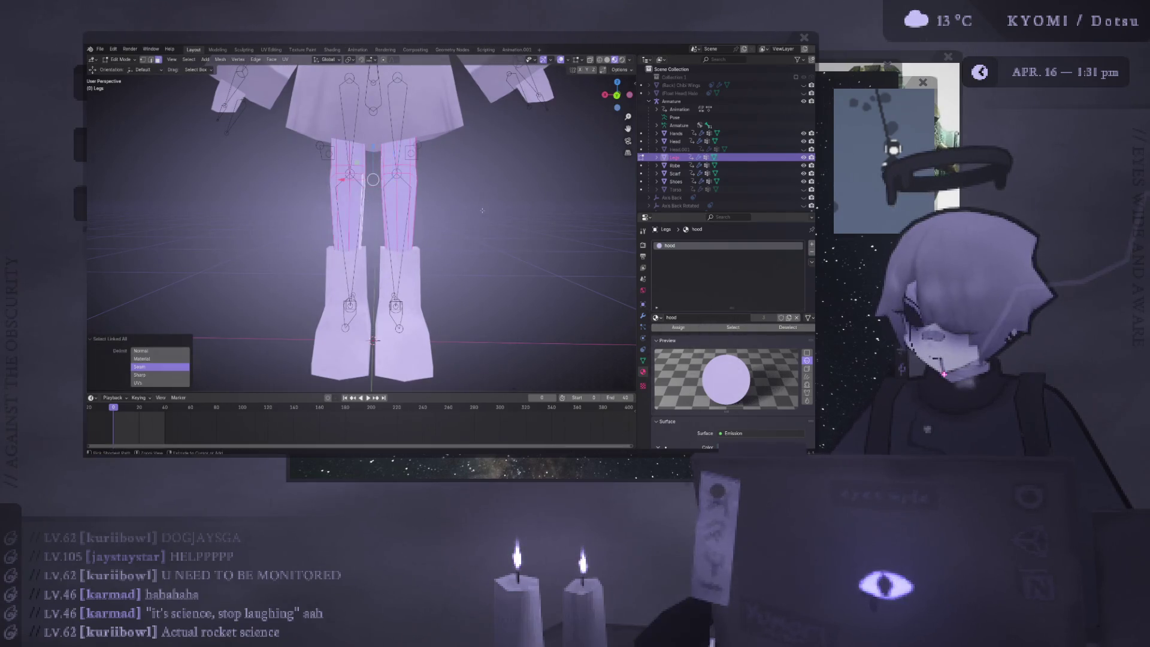
Select all linked leg geometry and fatten it slightly with Shrink/Fatten
key(ctrl+l)
key(alt+s)
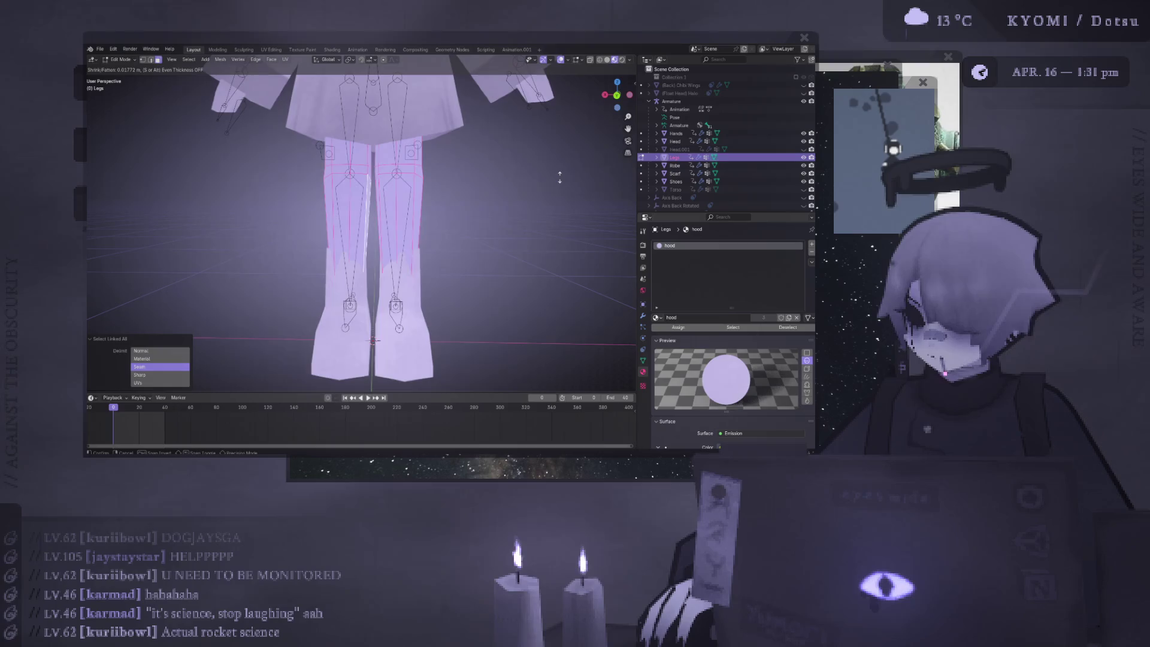
click(561, 176)
scroll(560, 177, down, 3)
middle_drag(419, 240, 441, 259)
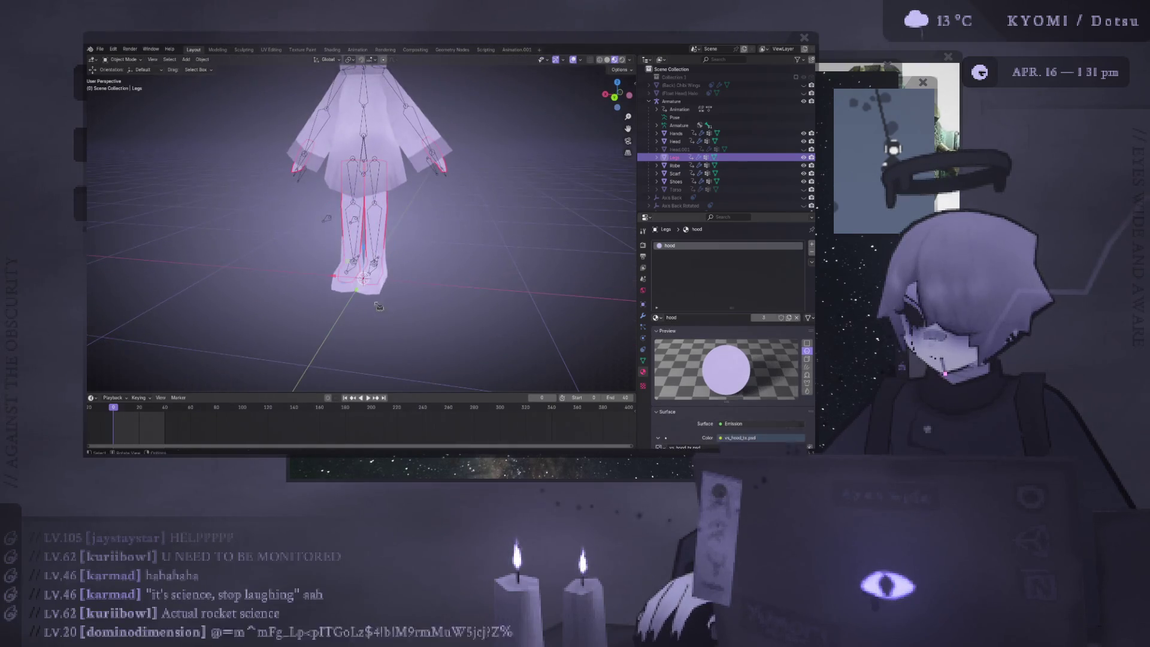
click(365, 251)
scroll(441, 259, up, 4)
Reveal the hidden shoe geometry in Edit Mode
key(Tab)
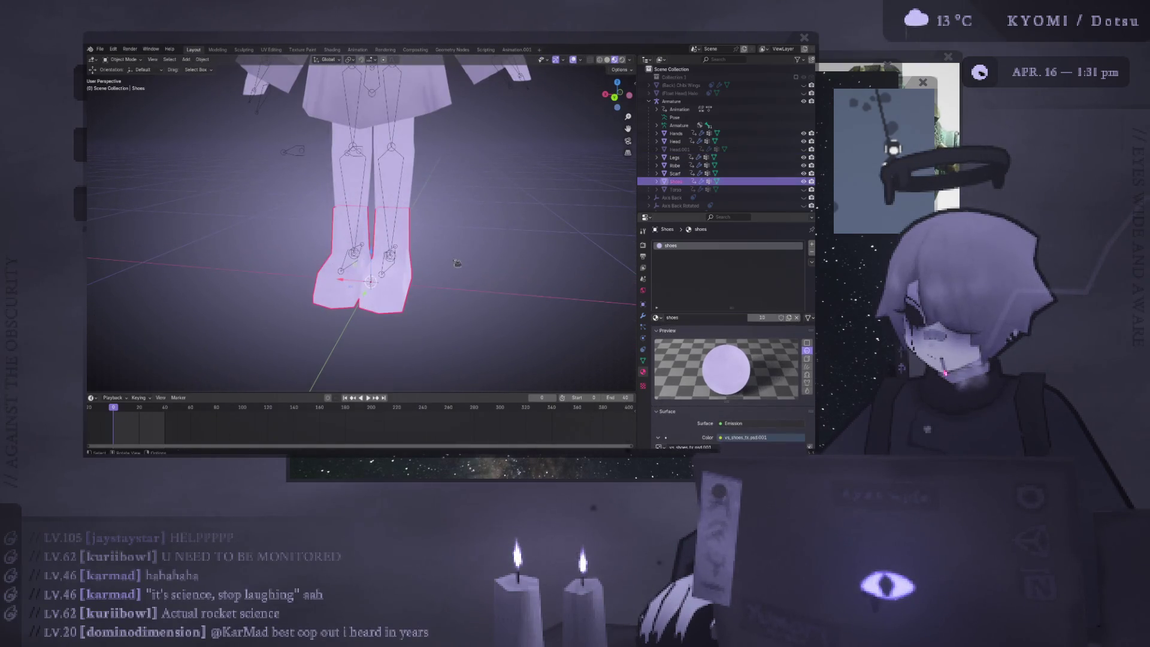
key(Tab)
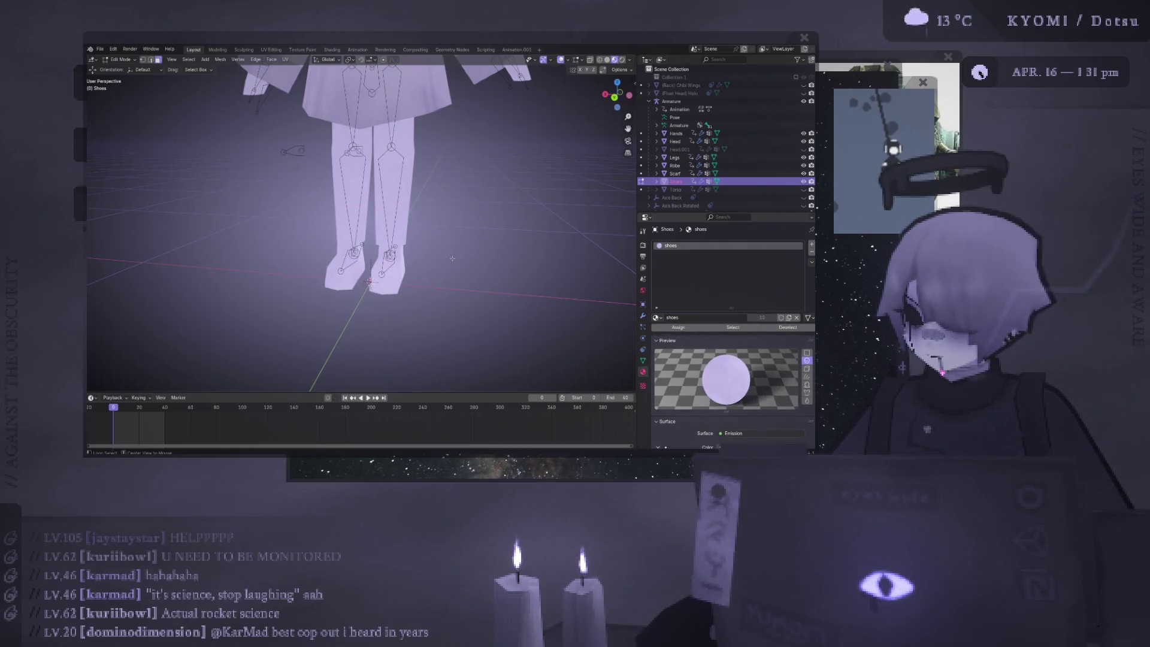
click(220, 60)
mouse_move(239, 236)
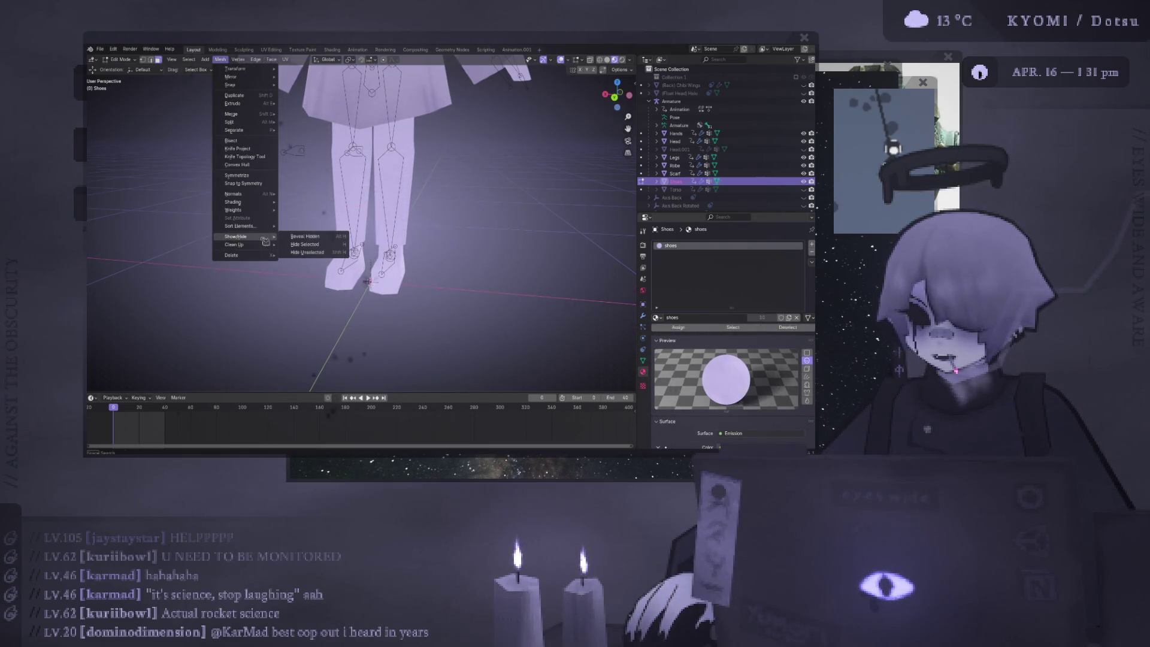
click(302, 238)
middle_drag(301, 237, 479, 243)
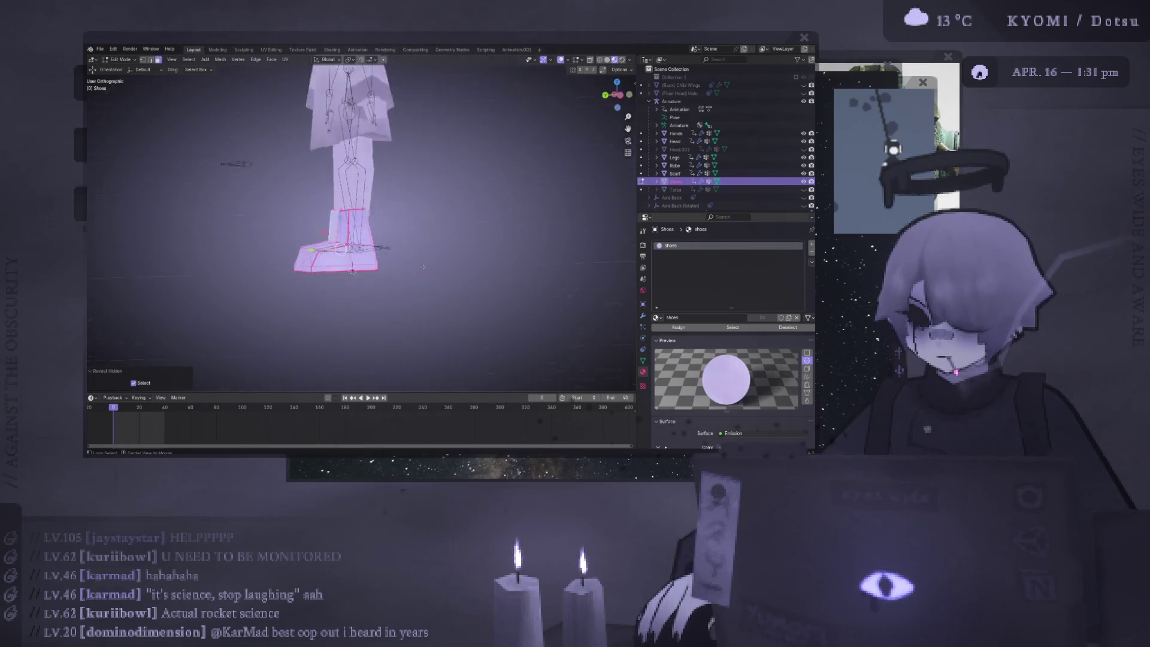
Scale the shoes up slightly
key(g)
click(528, 244)
key(alt+s)
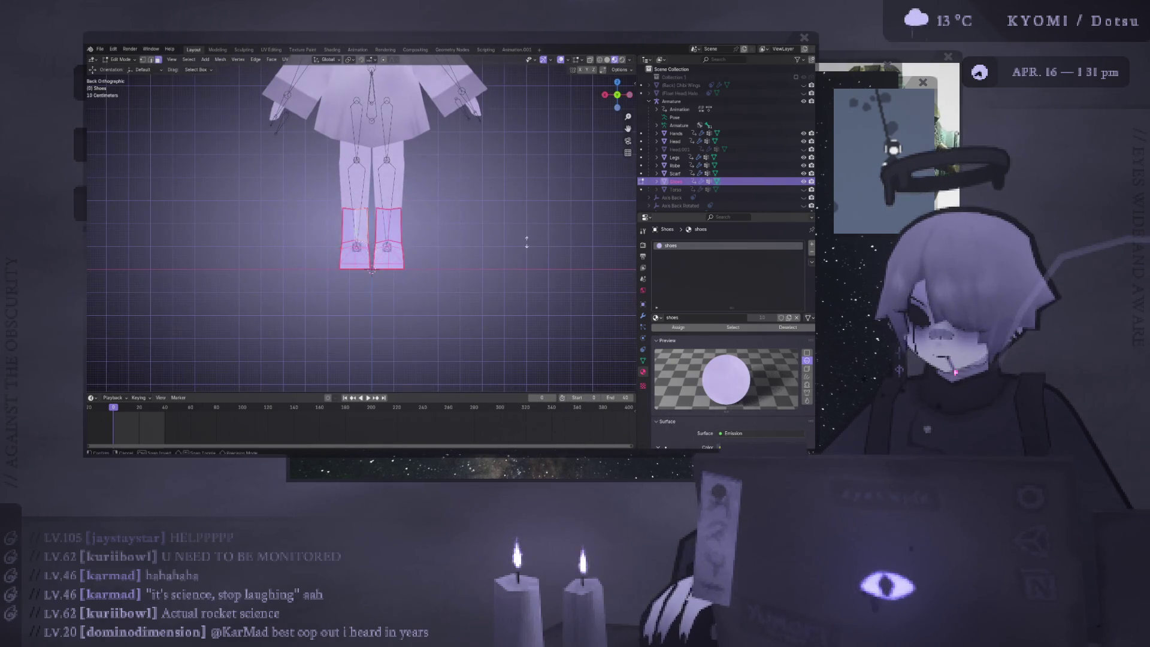
key(Escape)
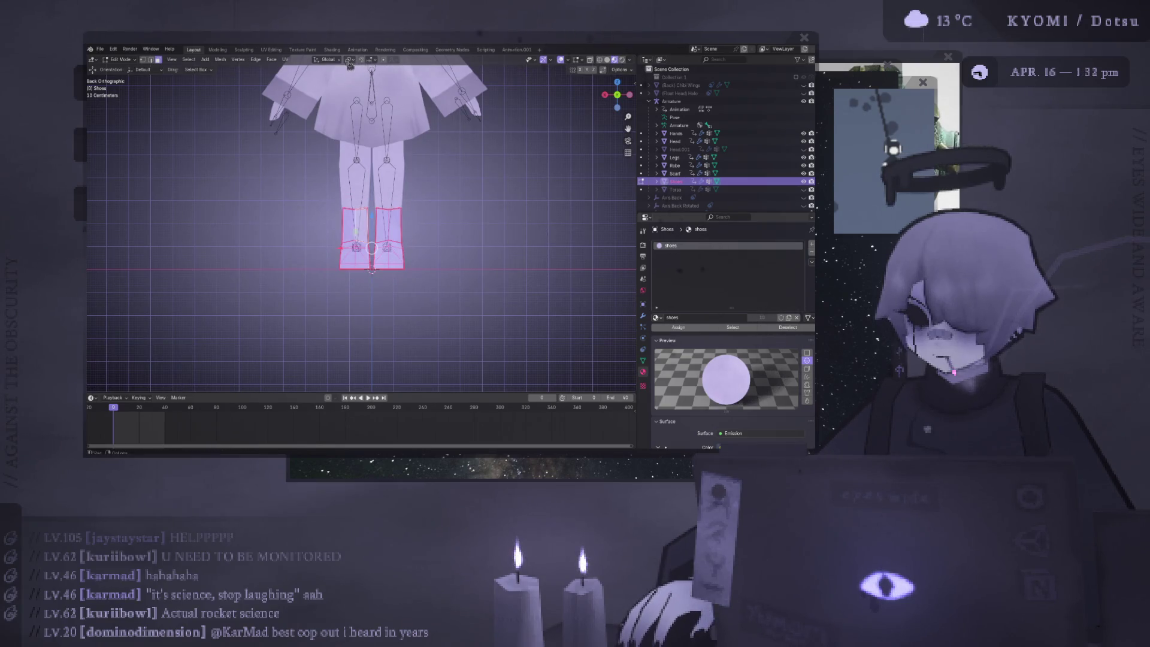
click(350, 64)
key(s)
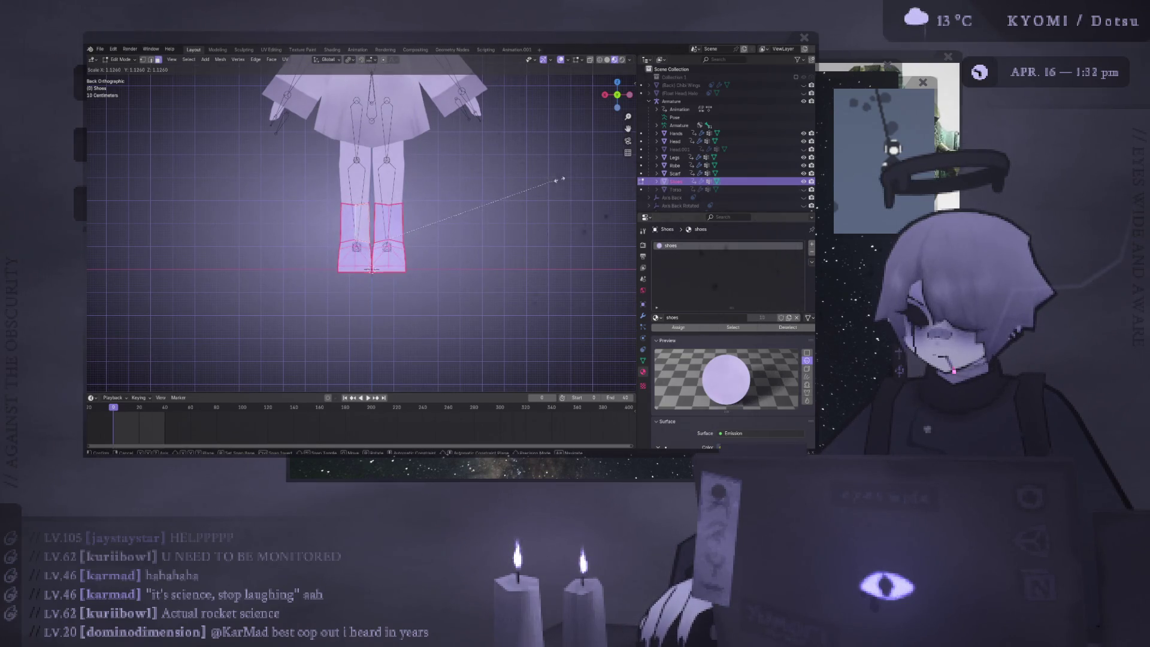
click(567, 176)
key(Tab)
Slim the Legs mesh slightly inward with Shrink/Fatten, viewed from behind
click(405, 186)
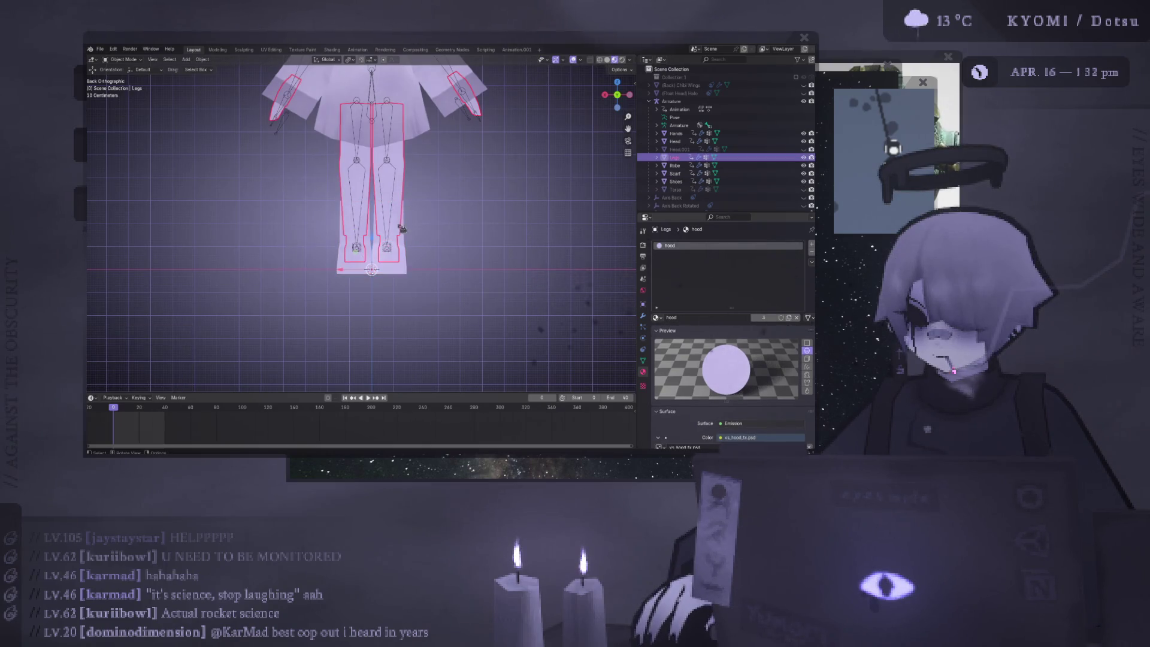
click(403, 229)
middle_drag(411, 172, 393, 192)
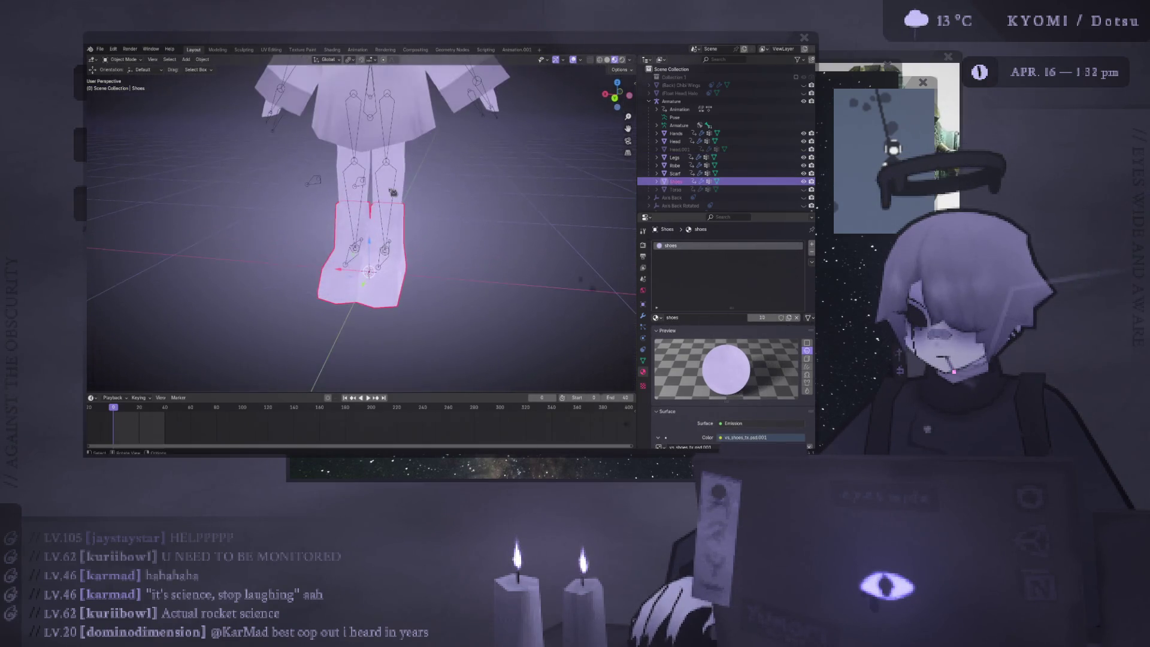
click(393, 192)
key(Tab)
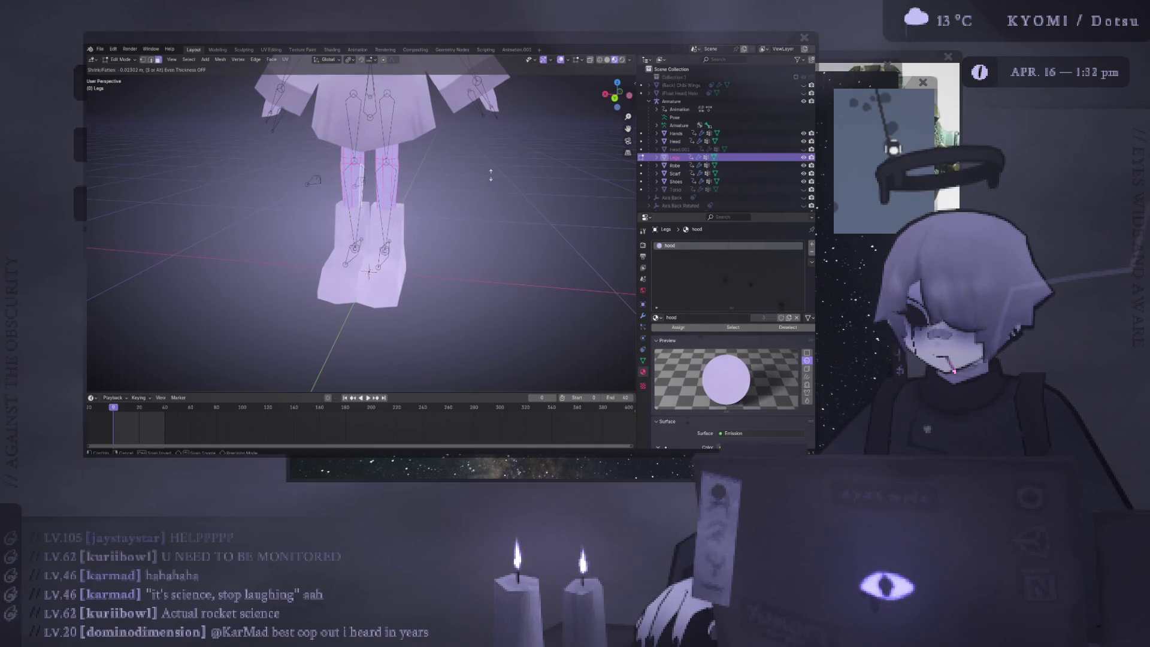
key(ctrl+KP_1)
key(KP_Decimal)
key(alt+s)
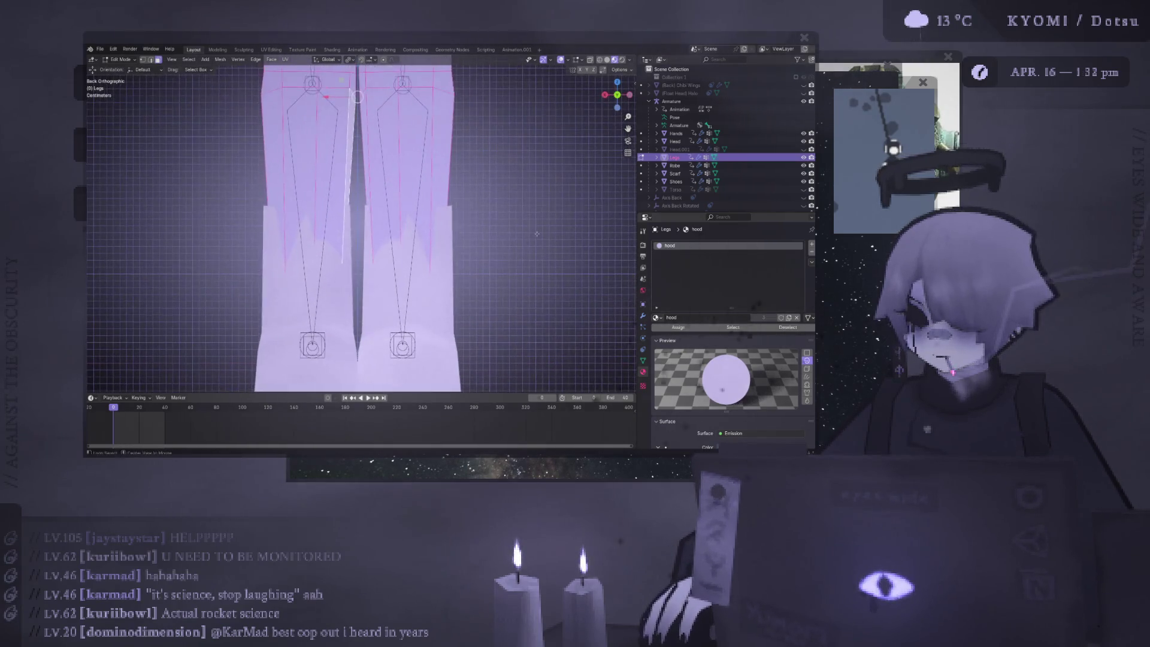
click(532, 232)
middle_drag(532, 231, 417, 259)
key(ctrl+KP_3)
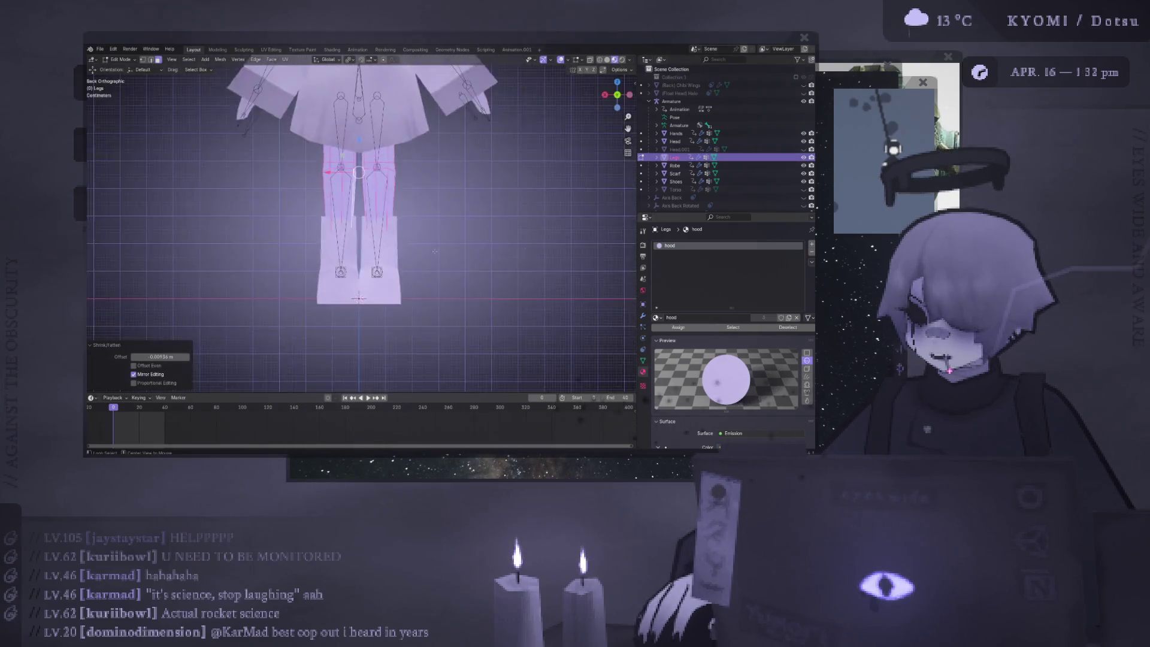
key(Tab)
click(362, 283)
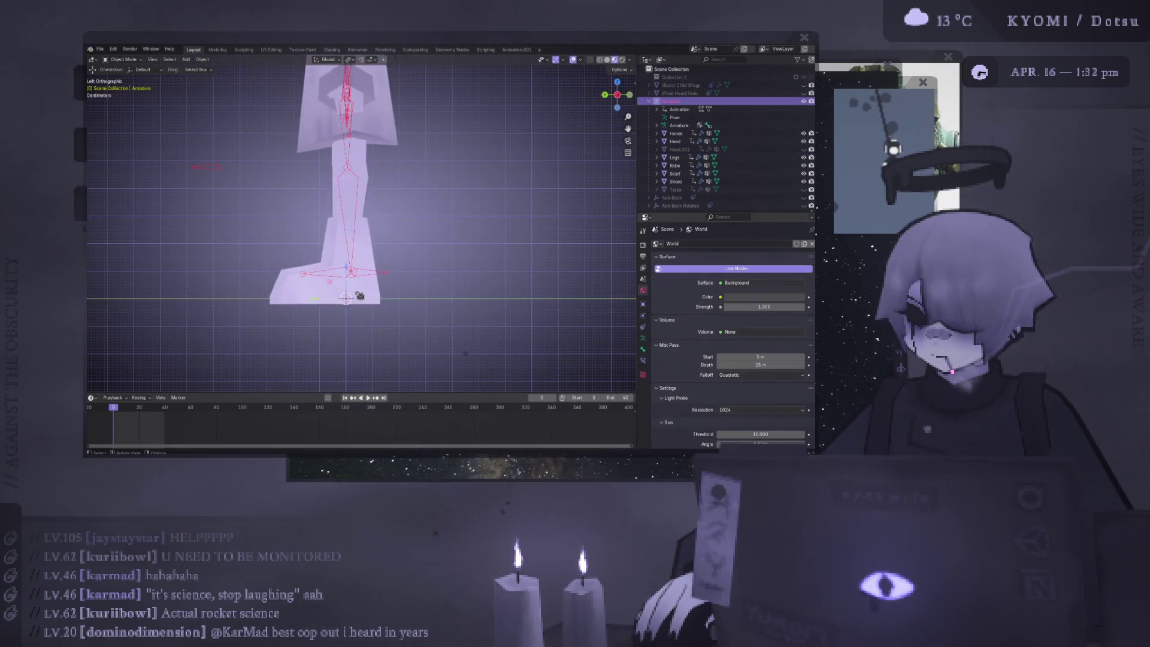
key(Tab)
key(ctrl+KP_1)
middle_drag(366, 299, 375, 305)
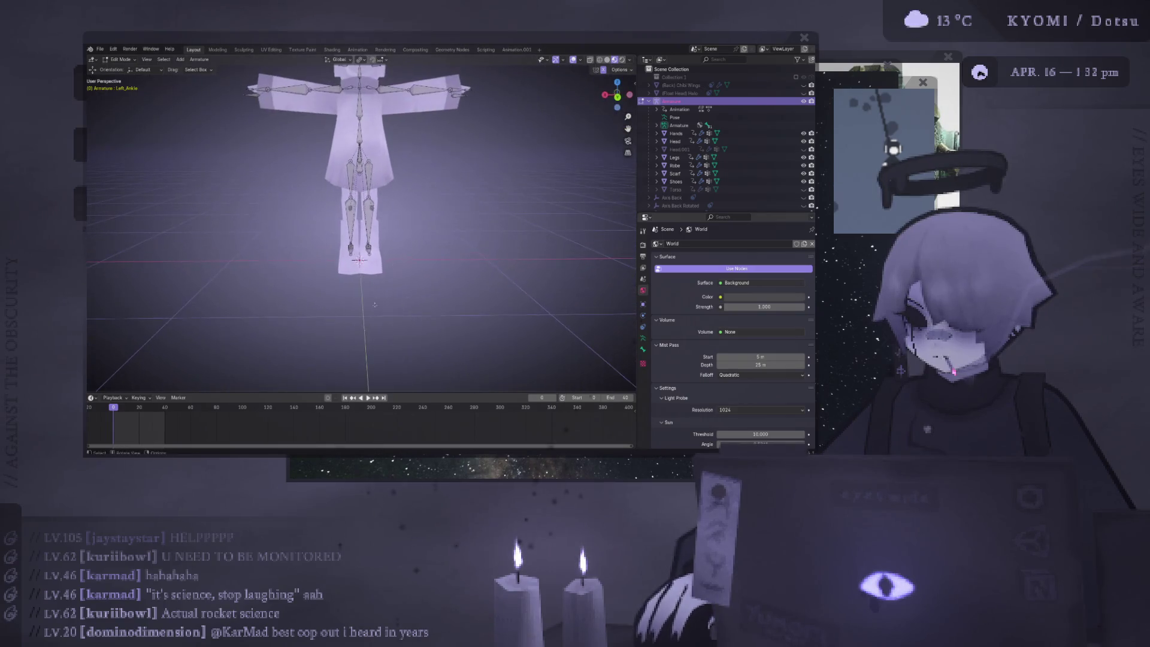
click(573, 60)
mouse_move(419, 239)
middle_down()
mouse_move(455, 227)
mouse_move(407, 222)
mouse_move(426, 222)
middle_up()
key(Tab)
scroll(426, 223, up, 5)
click(575, 60)
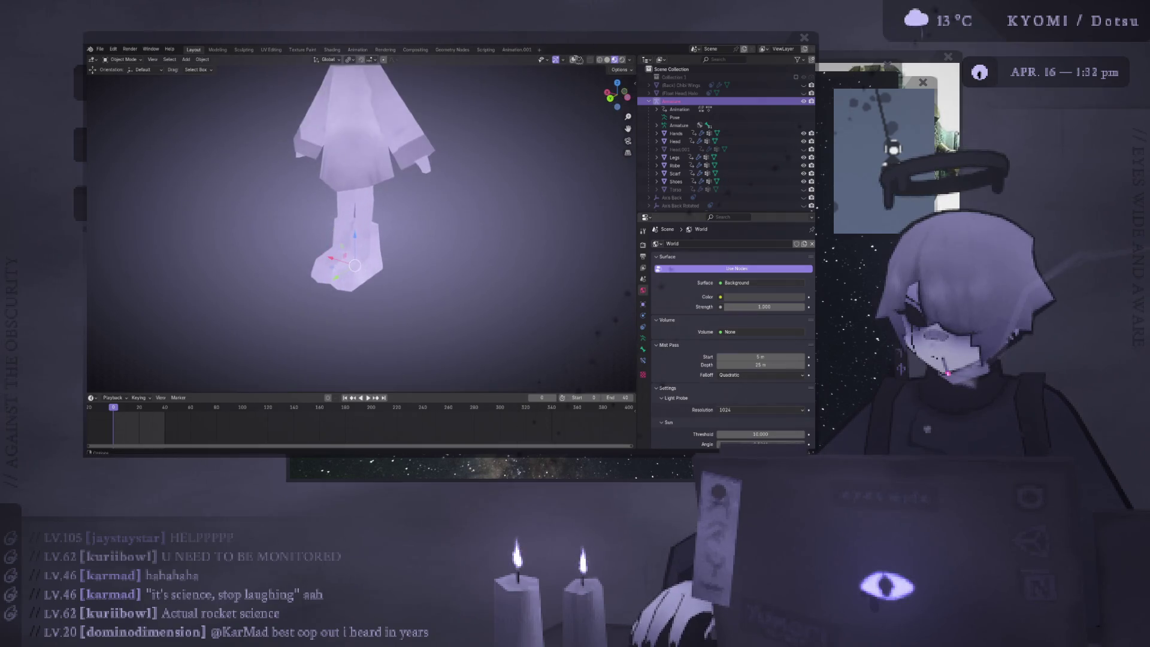
scroll(265, 127, down, 5)
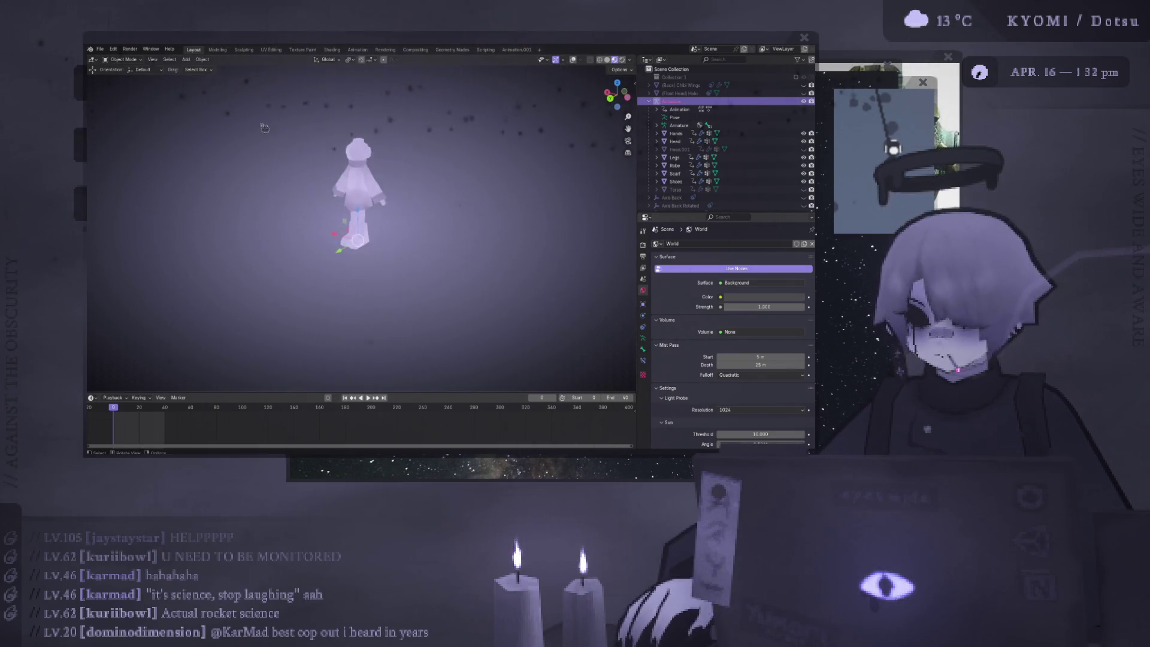
click(575, 60)
scroll(372, 215, up, 3)
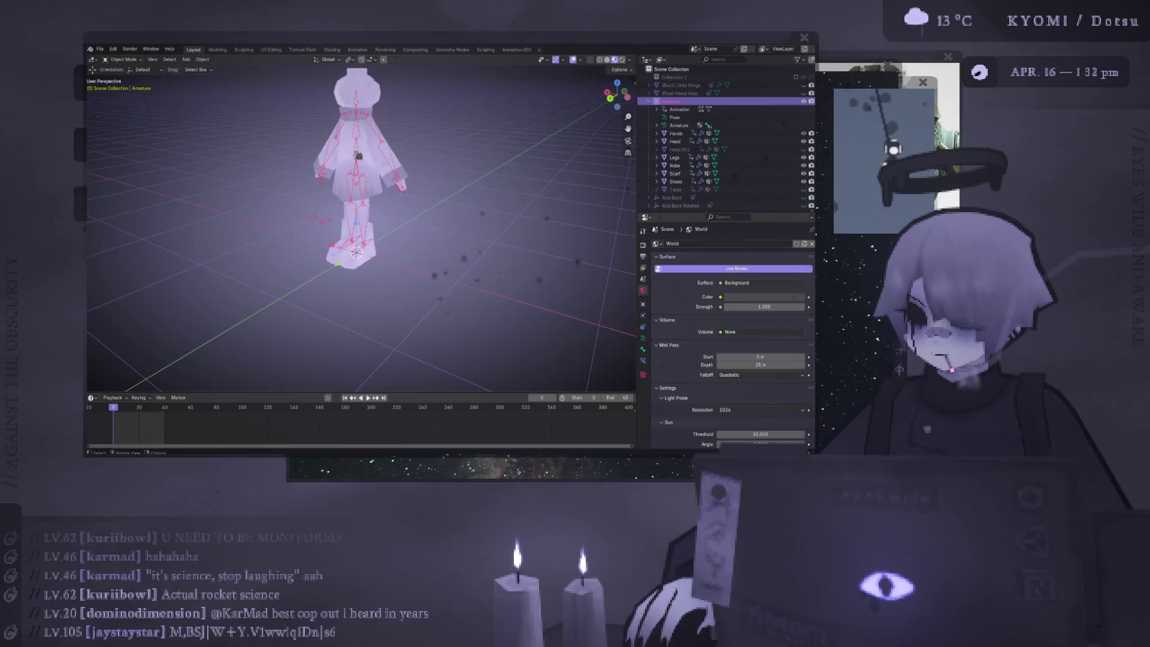
click(390, 236)
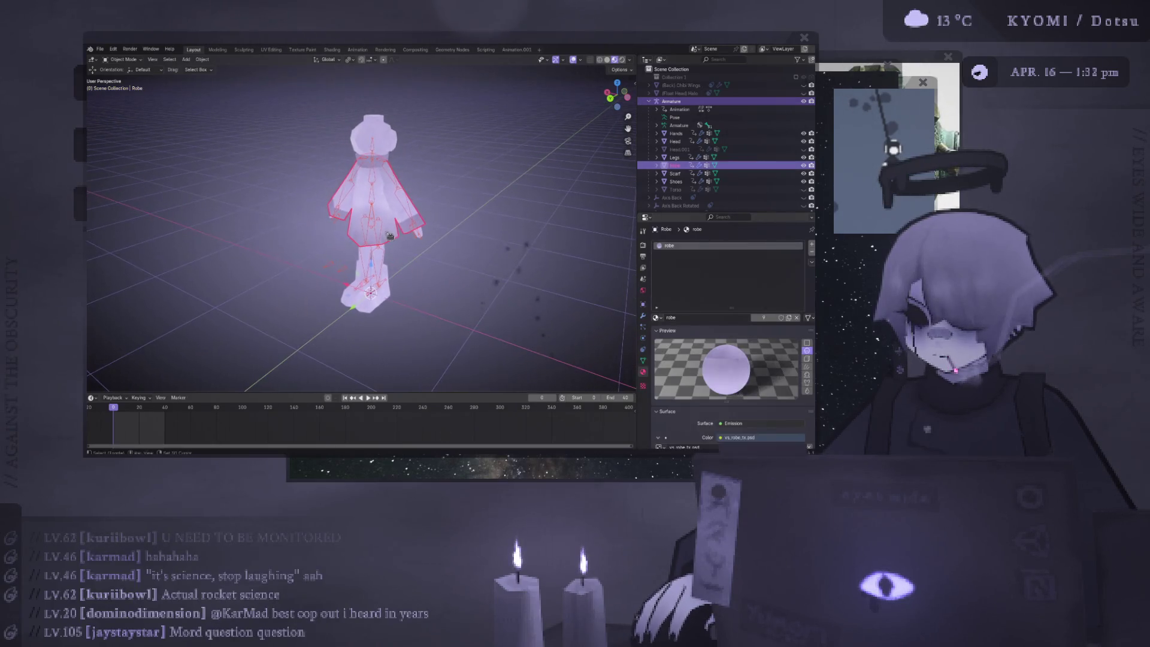
click(139, 60)
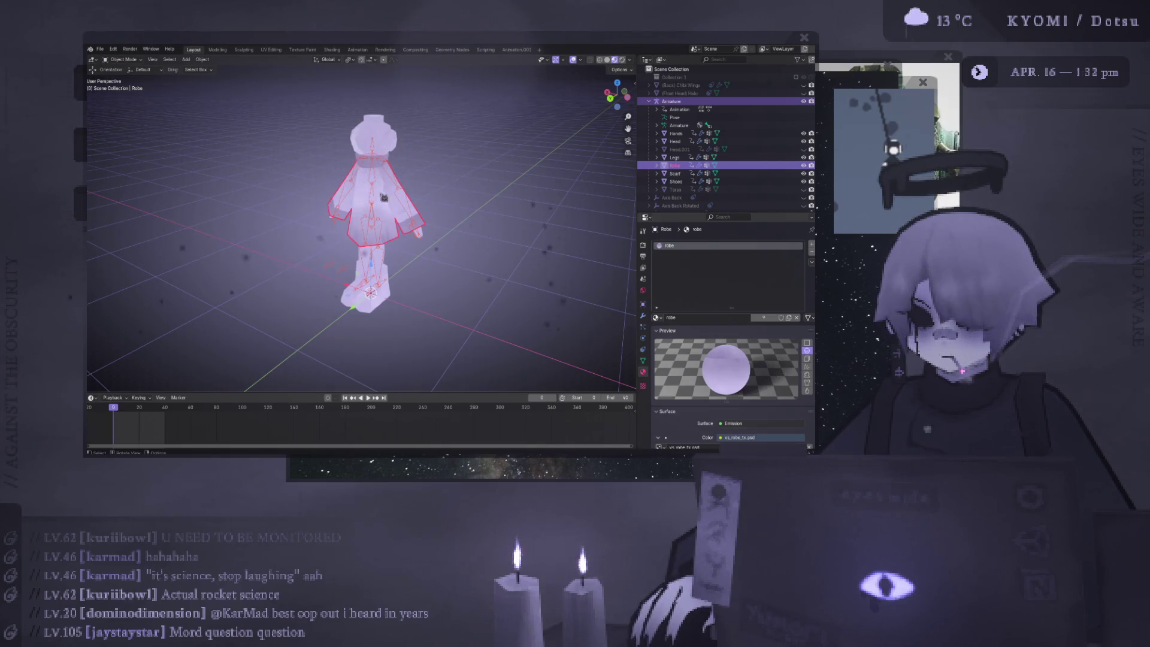
click(211, 157)
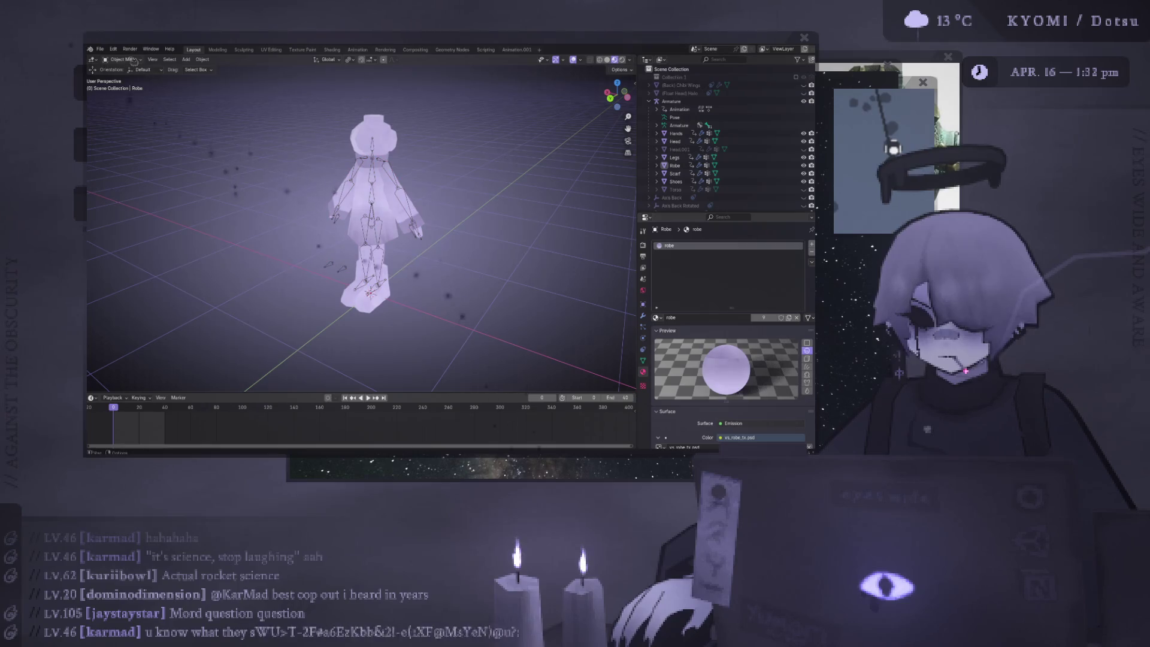
Switch the Armature to Pose Mode and move the Leg_IK.L bone to bend the leg
click(377, 194)
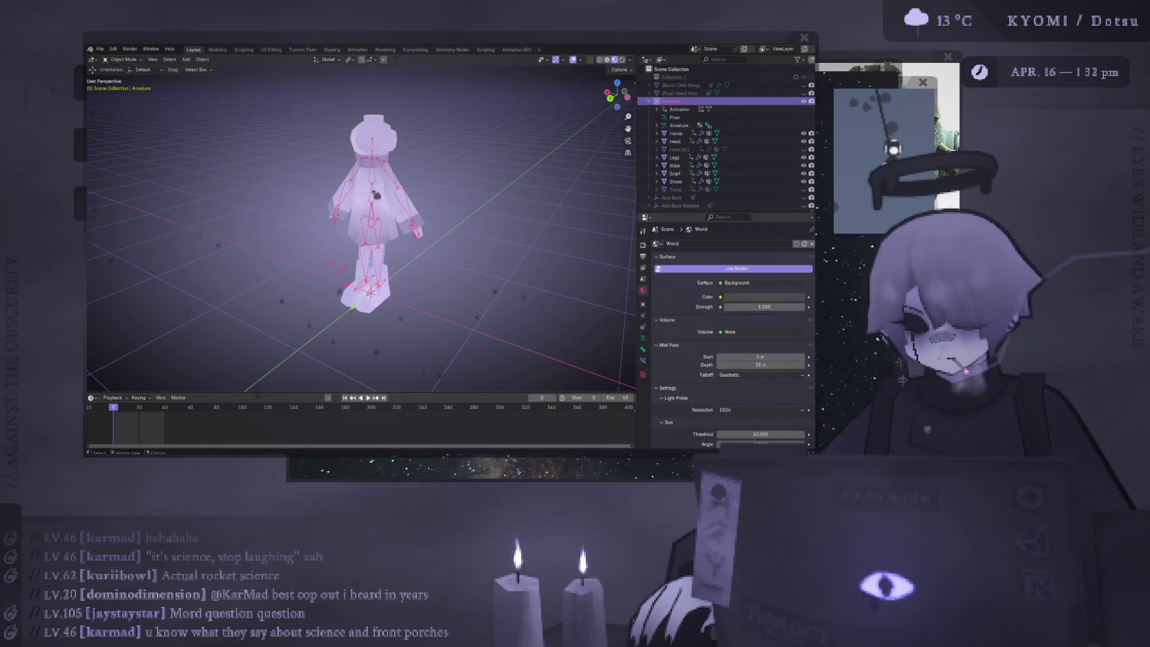
click(129, 60)
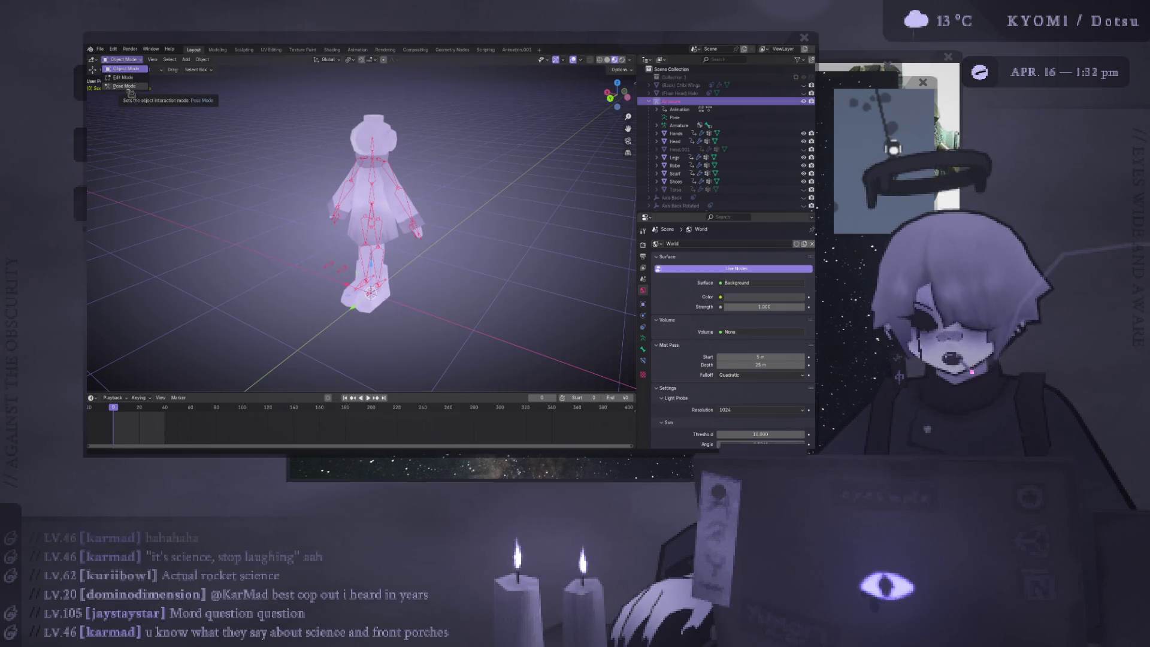
click(131, 90)
middle_drag(251, 197, 309, 241)
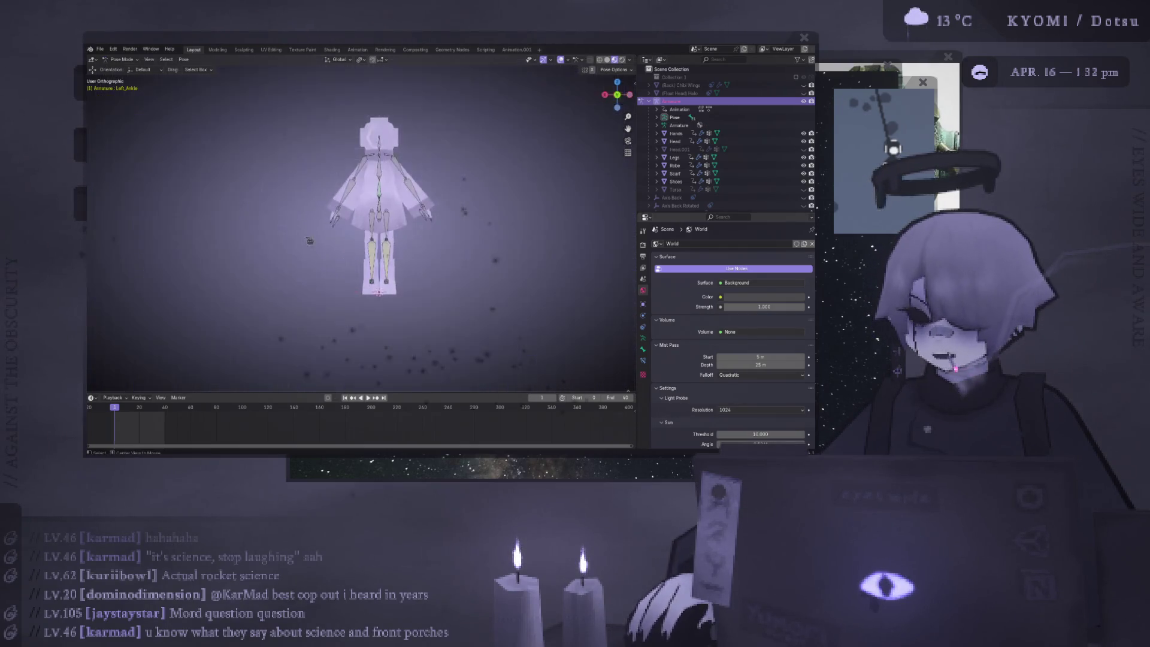
key(ctrl+KP_1)
scroll(397, 255, up, 4)
click(397, 255)
scroll(443, 252, up, 2)
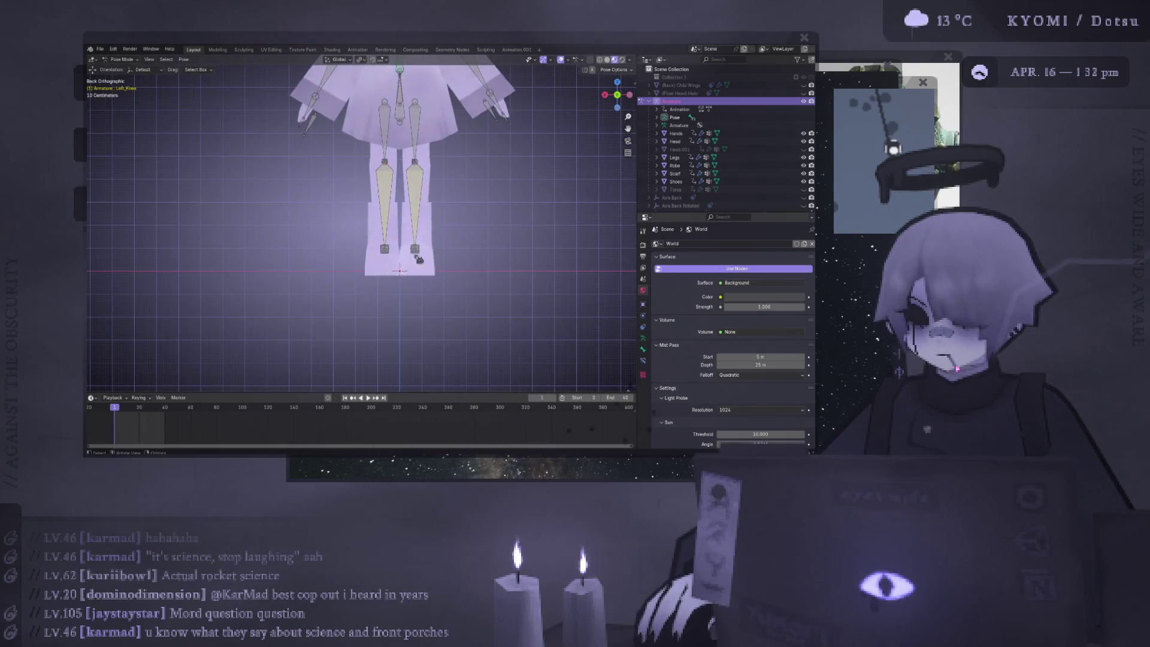
middle_drag(419, 259, 426, 254)
click(419, 246)
key(Right)
key(ctrl+KP_3)
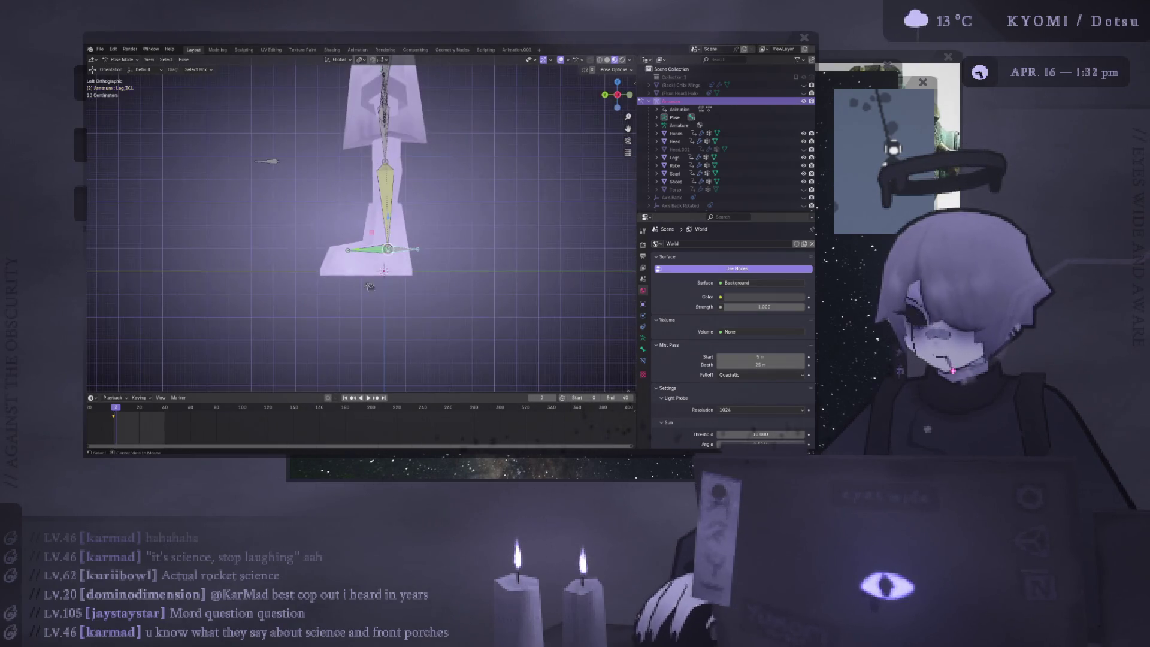
key(g)
click(410, 218)
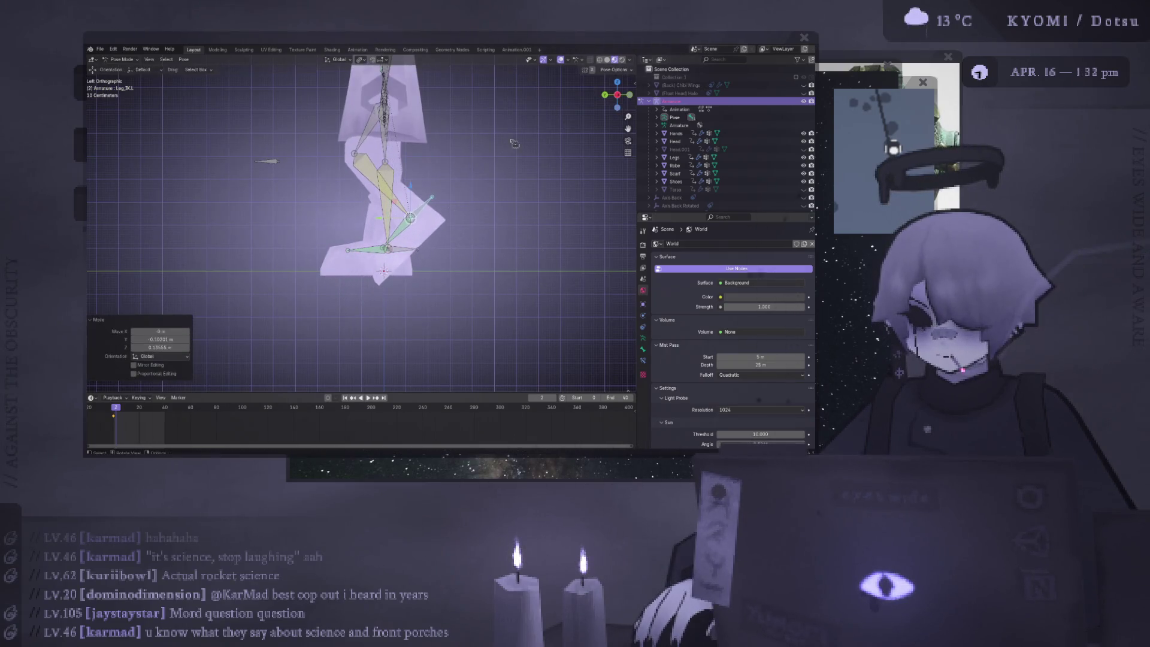
At the start frame, enable auto-keying, rotate the foot about 20 degrees, and open Animation workspace
key(shift+Left)
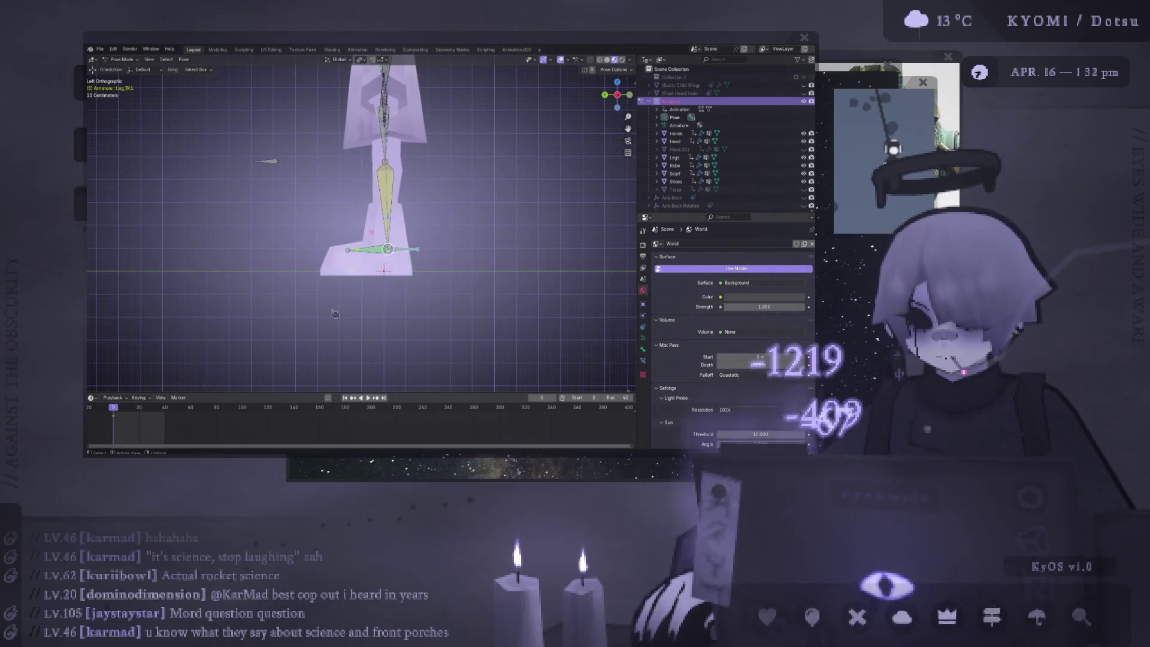
click(327, 398)
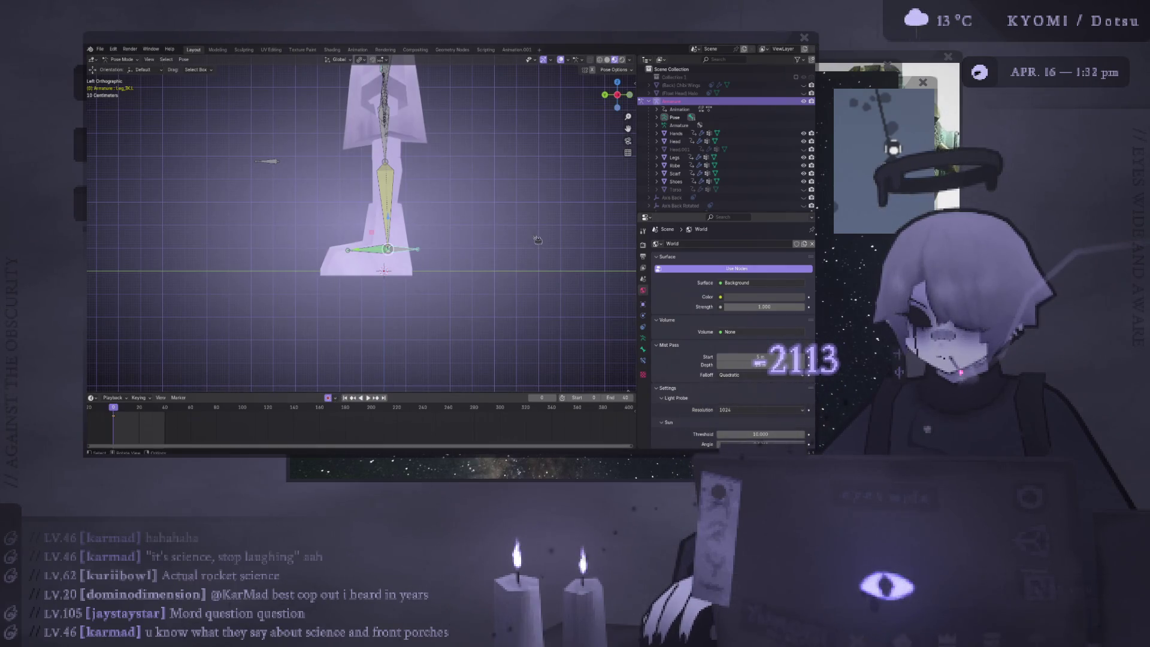
key(r)
click(522, 174)
click(364, 50)
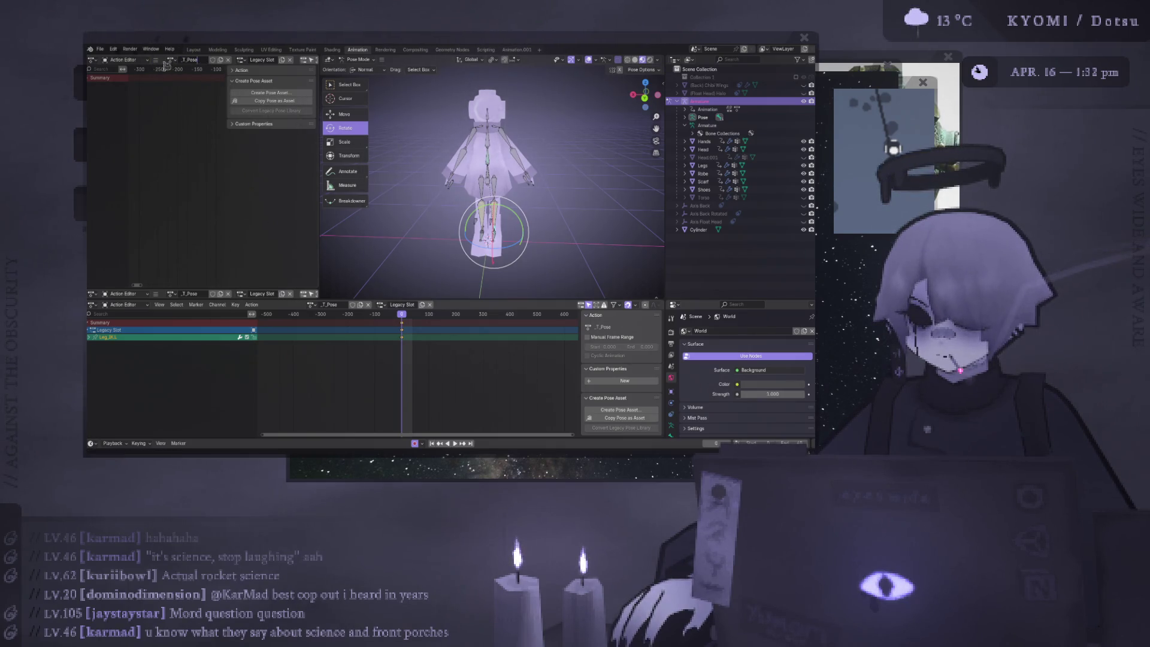
Pick the Fall action via a 'fa' search and scrub the playhead to frame 2
click(173, 60)
text(fa)
click(212, 71)
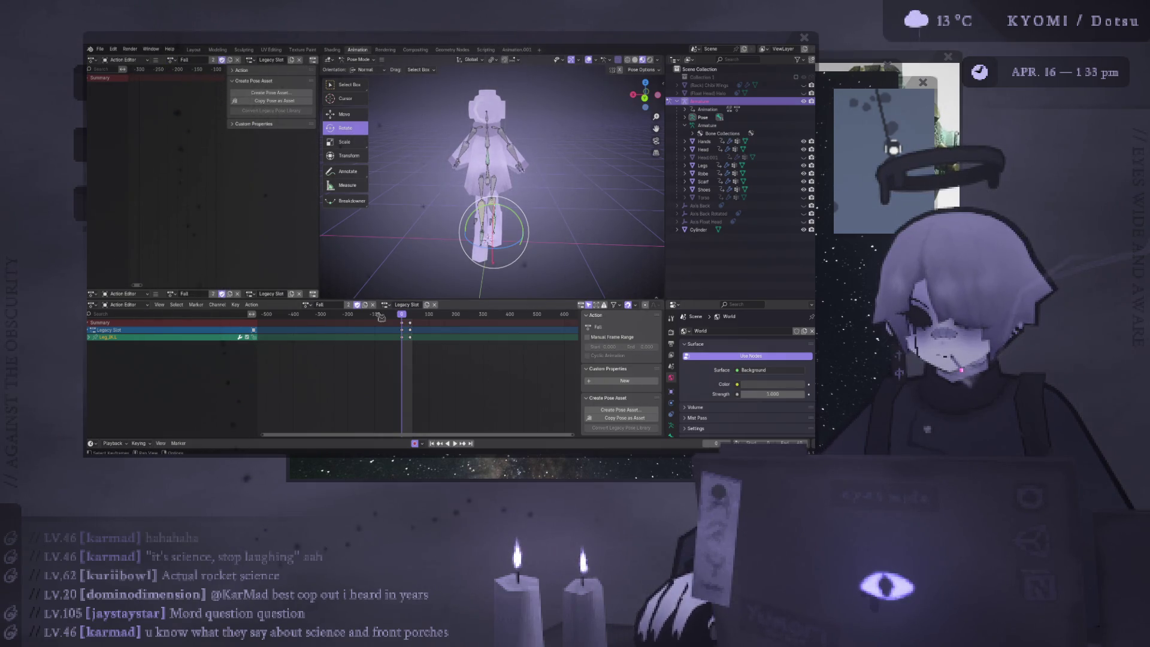
mouse_move(401, 322)
mouse_down()
mouse_move(423, 318)
mouse_move(402, 318)
mouse_up()
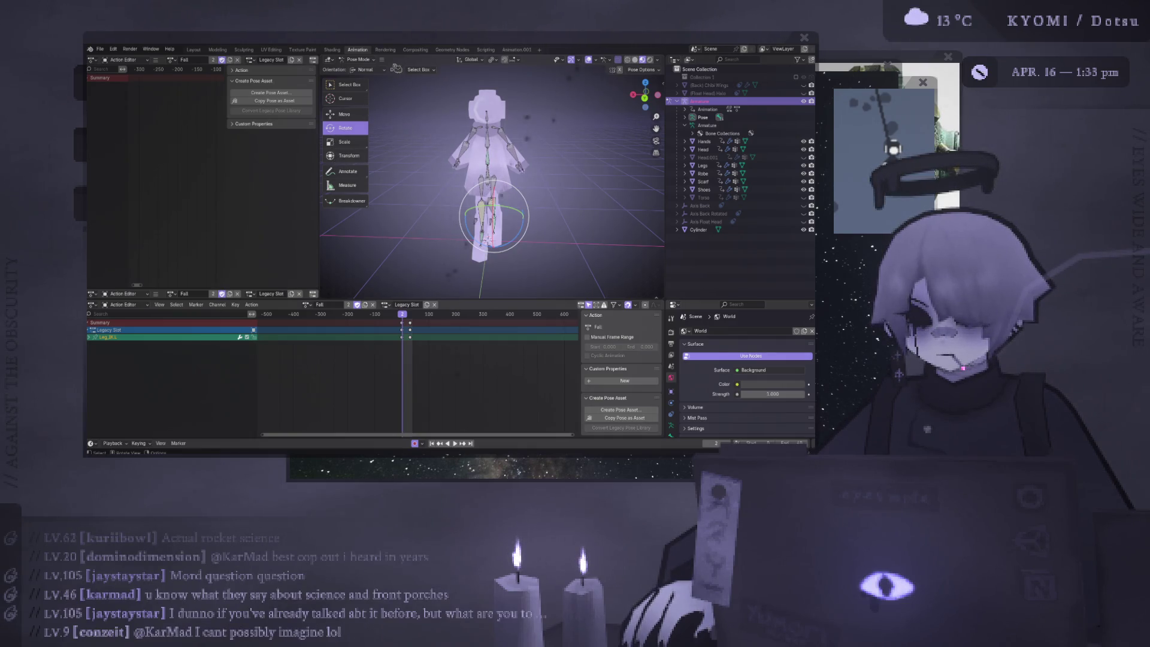
Back in Layout, inspect the Head and Scarf meshes with brief Edit Mode passes
click(194, 49)
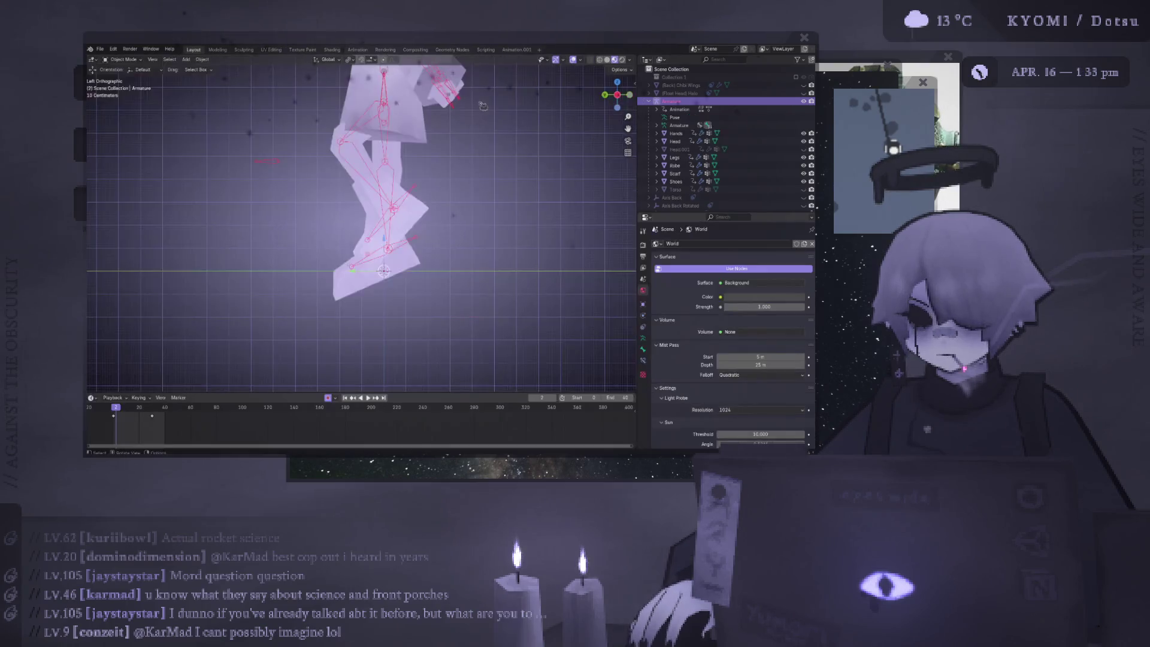
scroll(388, 174, up, 3)
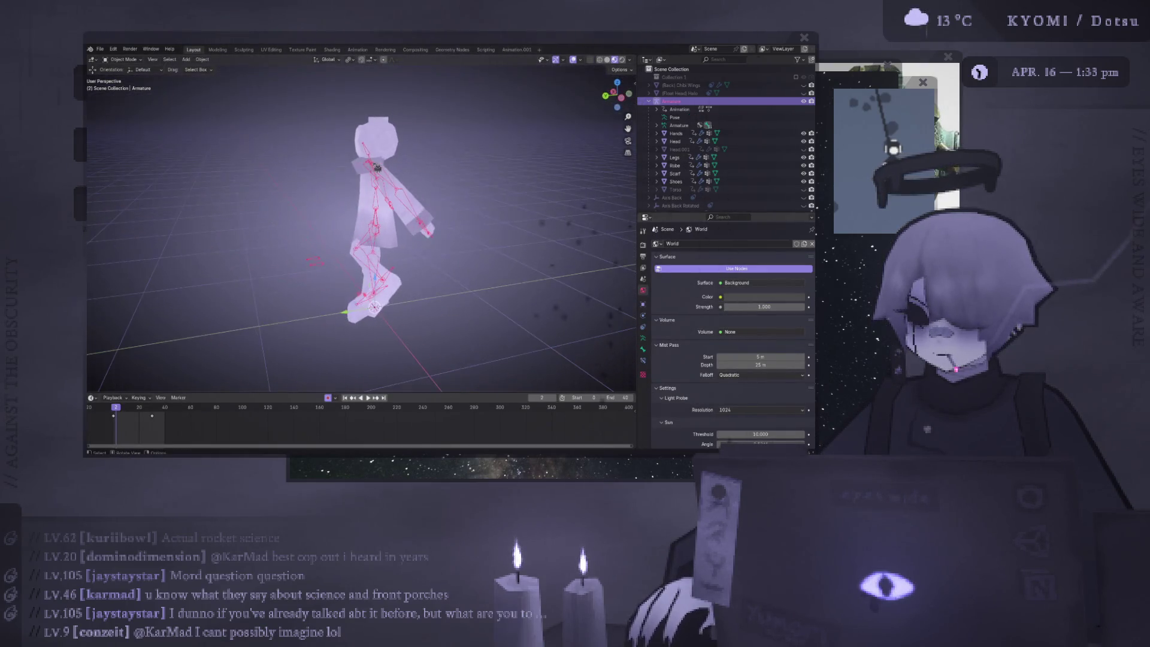
click(388, 173)
scroll(393, 176, up, 8)
middle_drag(394, 178, 306, 192)
click(306, 193)
key(Tab)
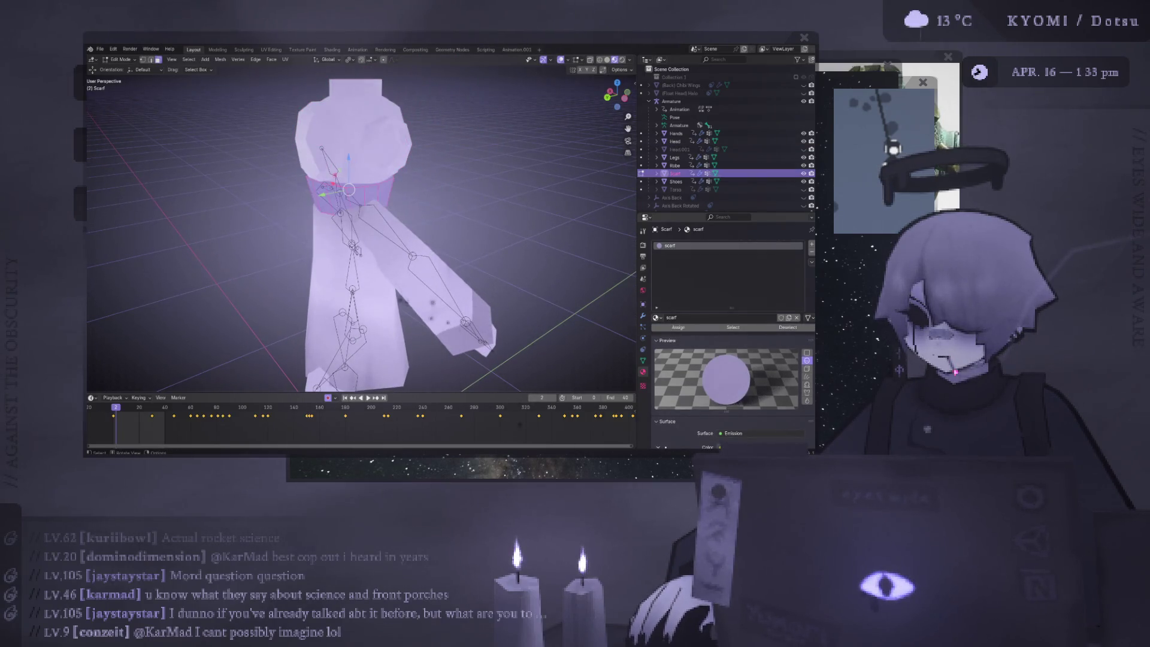
key(Tab)
key(a)
key(Tab)
middle_drag(496, 237, 419, 216)
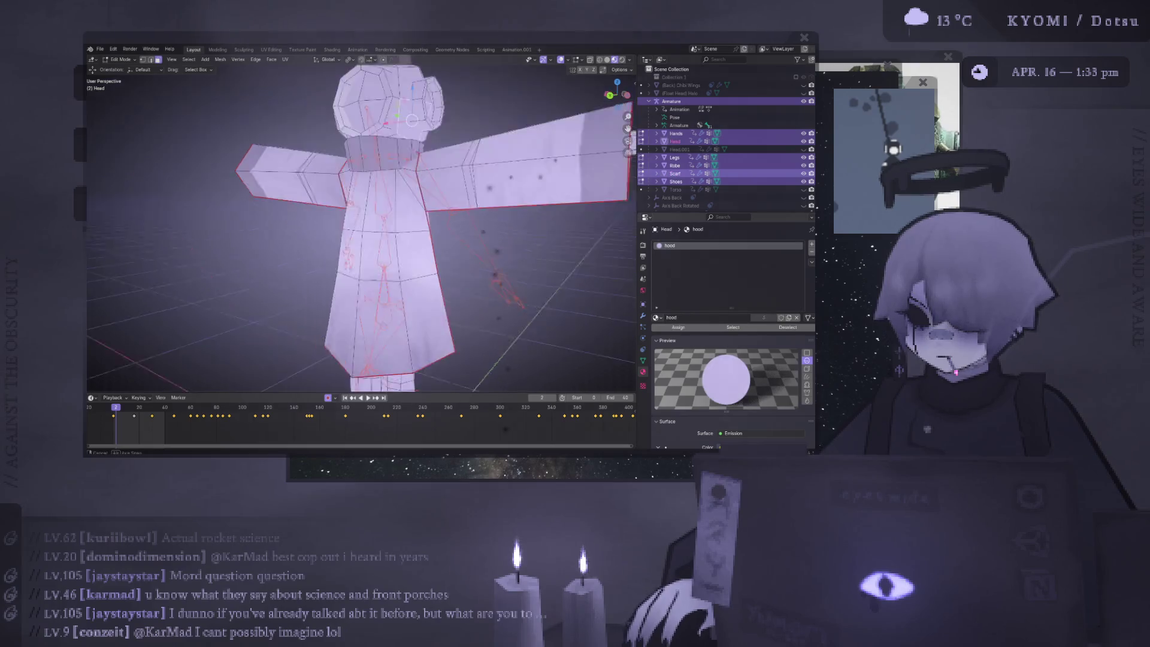
key(Tab)
Select the armature with Head active, isolate them in Local View, and enter Weight Paint
click(417, 201)
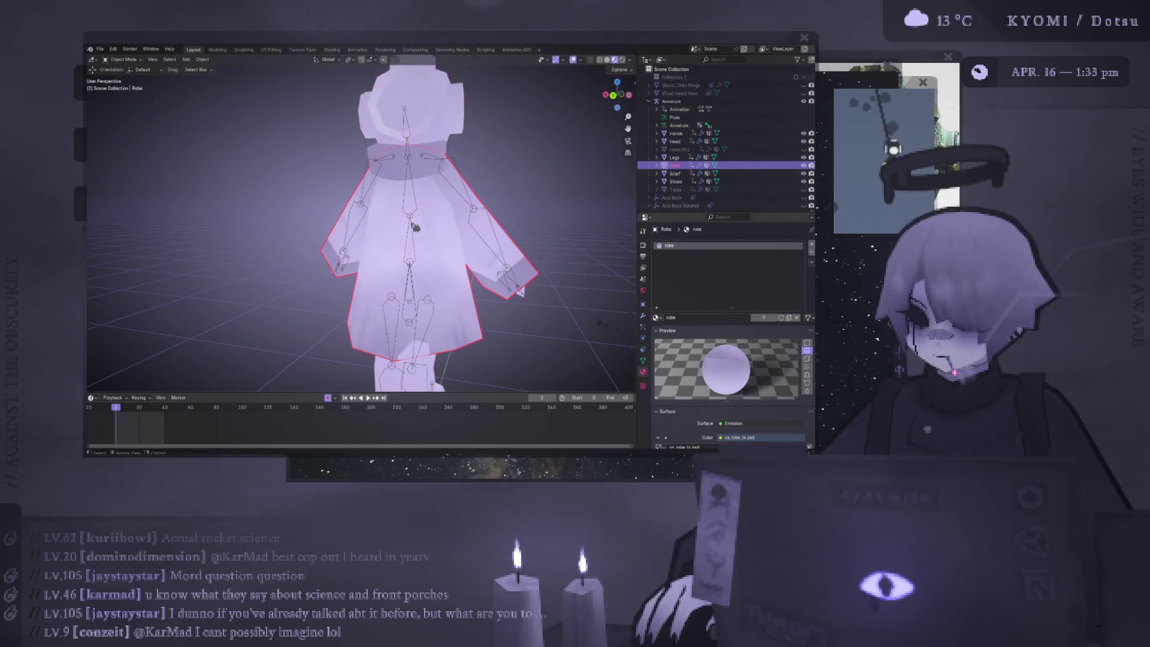
click(415, 227)
shift+click(441, 118)
key(KP_Divide)
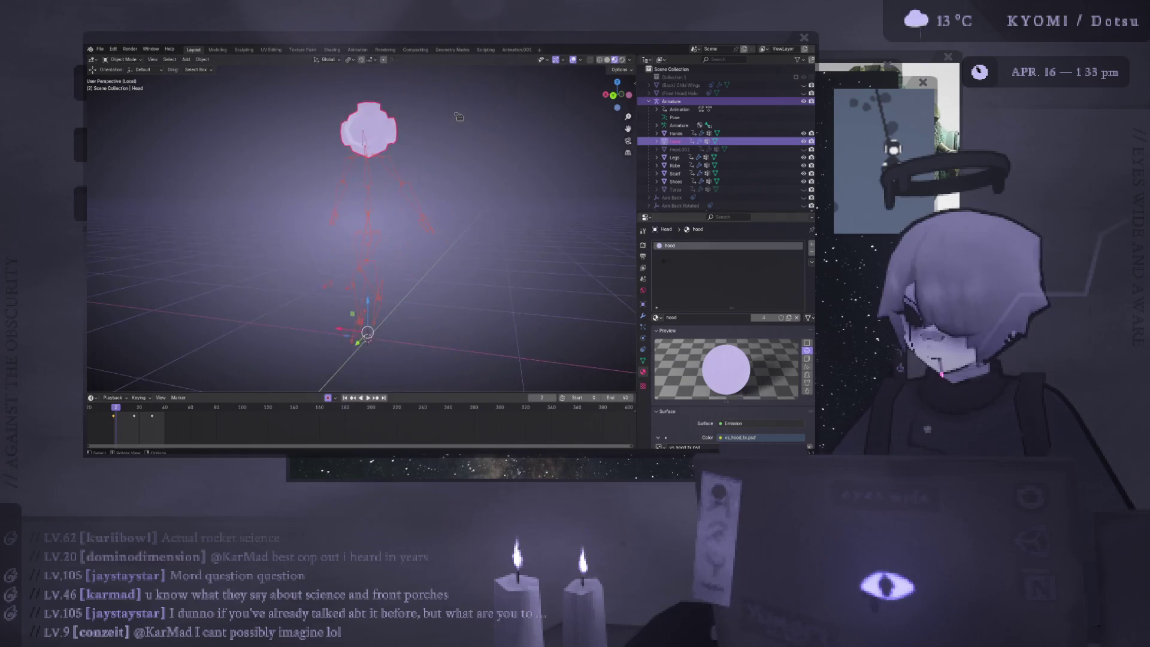
key(Tab)
key(Tab)
middle_drag(366, 270, 352, 291)
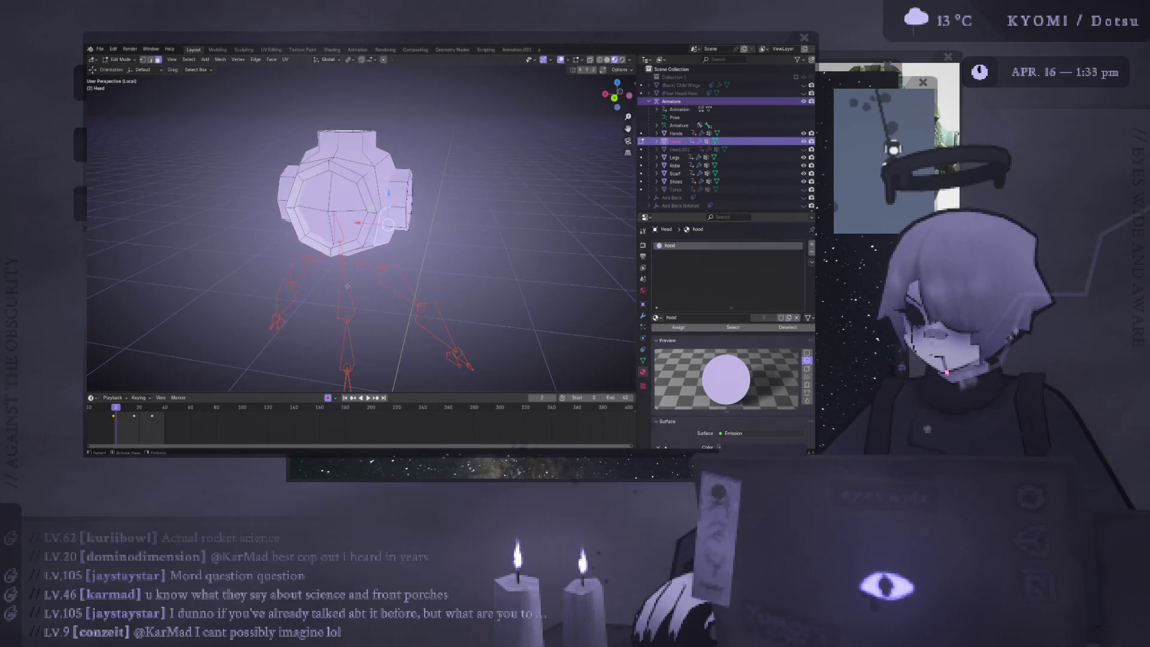
click(342, 239)
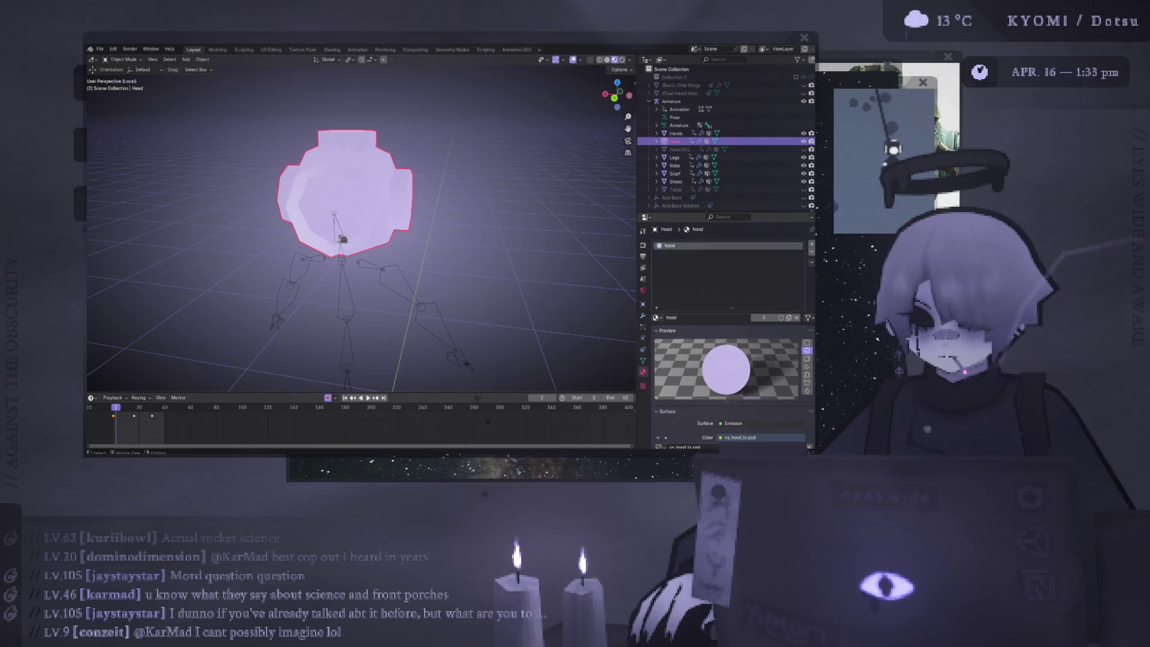
click(341, 287)
shift+click(375, 222)
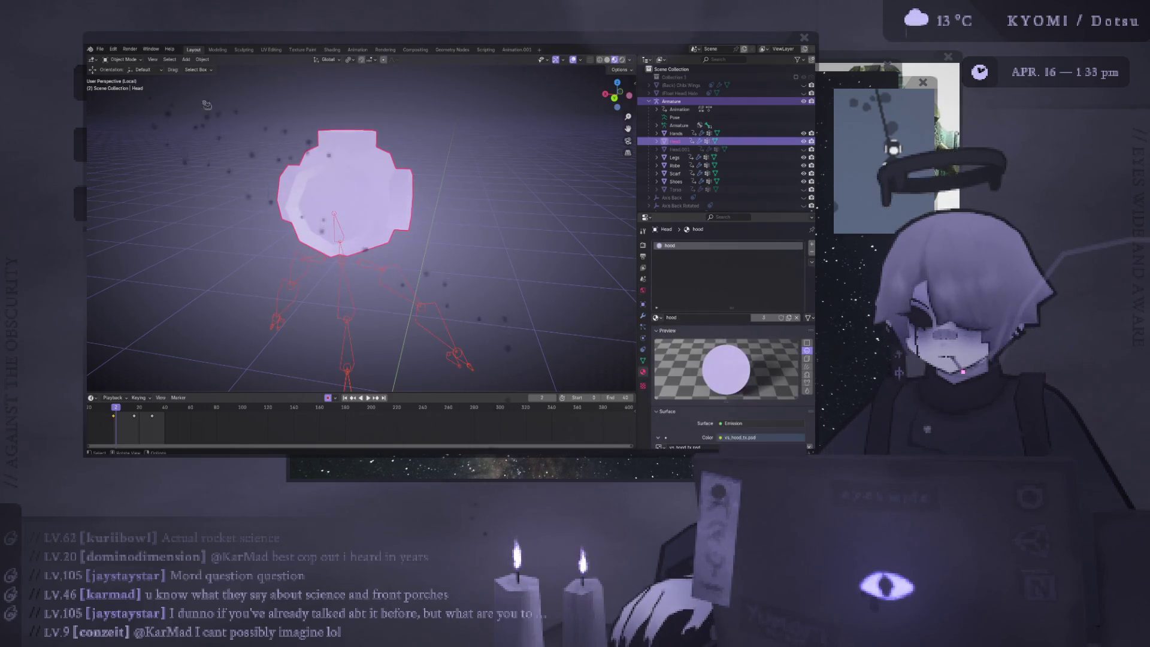
click(123, 59)
click(137, 103)
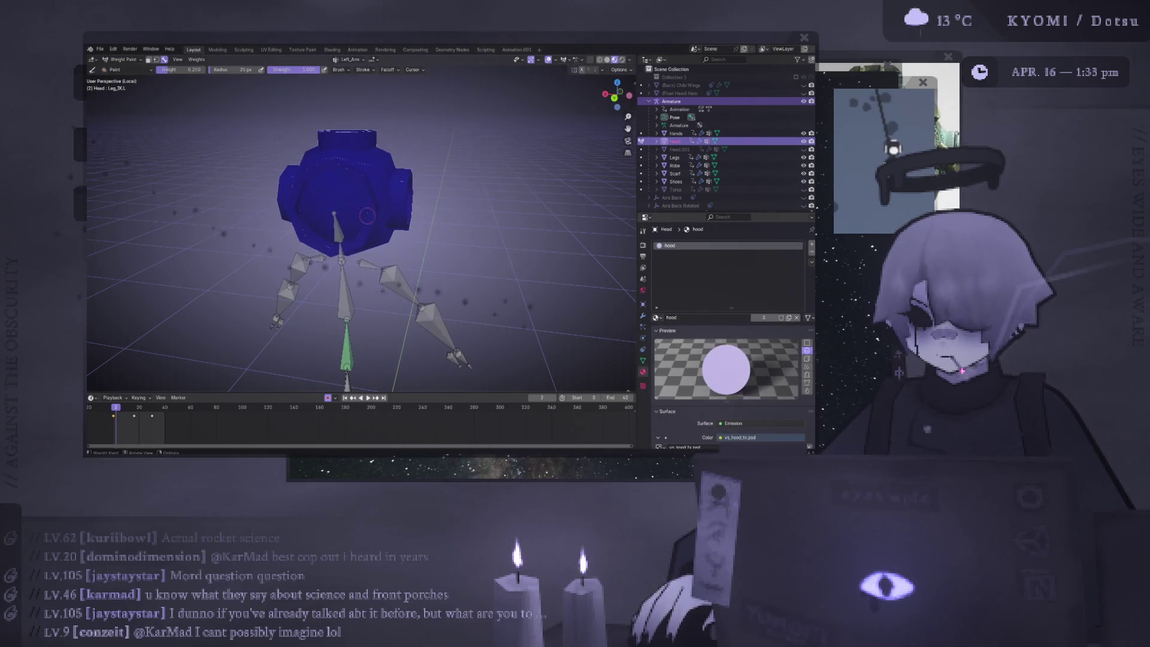
Choose the Head vertex group, enlarge the brush, and paint the head at weight 1.000
ctrl+click(336, 226)
key(f)
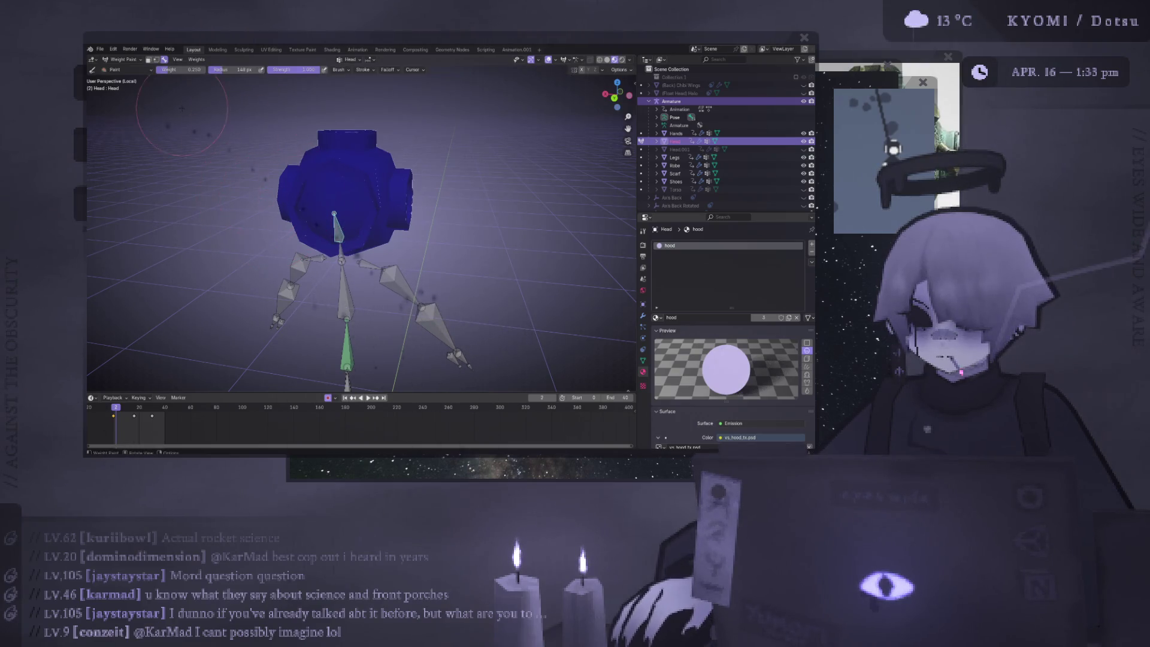
drag(179, 69, 206, 70)
drag(353, 180, 359, 228)
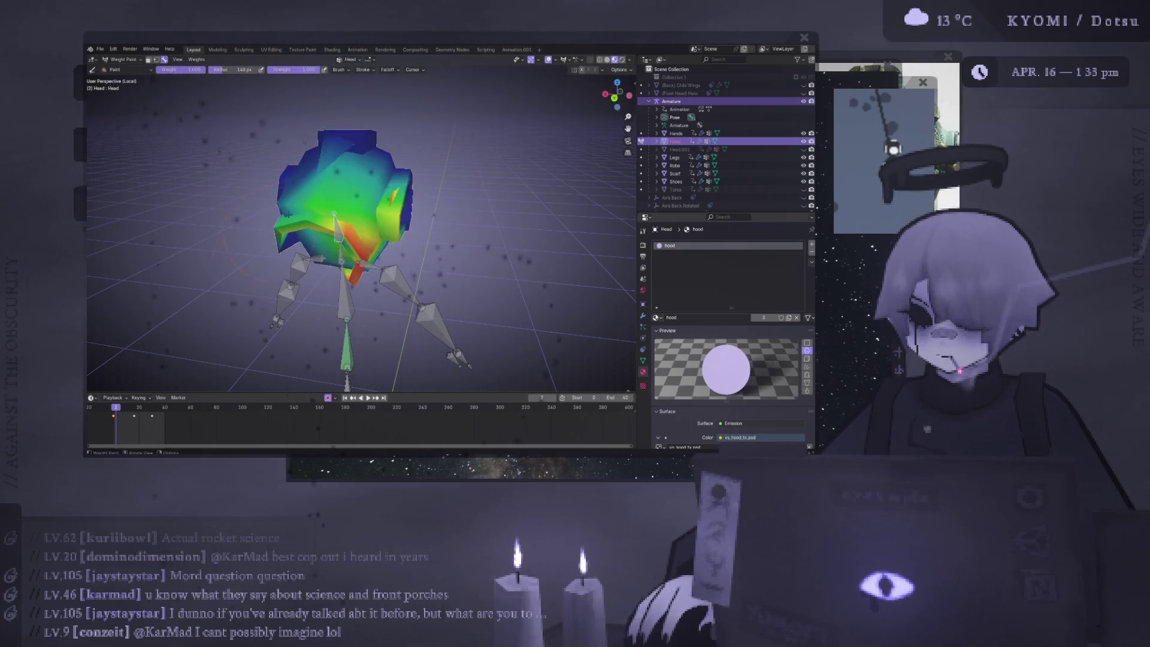
mouse_move(359, 228)
middle_down()
mouse_move(363, 273)
mouse_move(334, 224)
middle_up()
drag(334, 223, 338, 216)
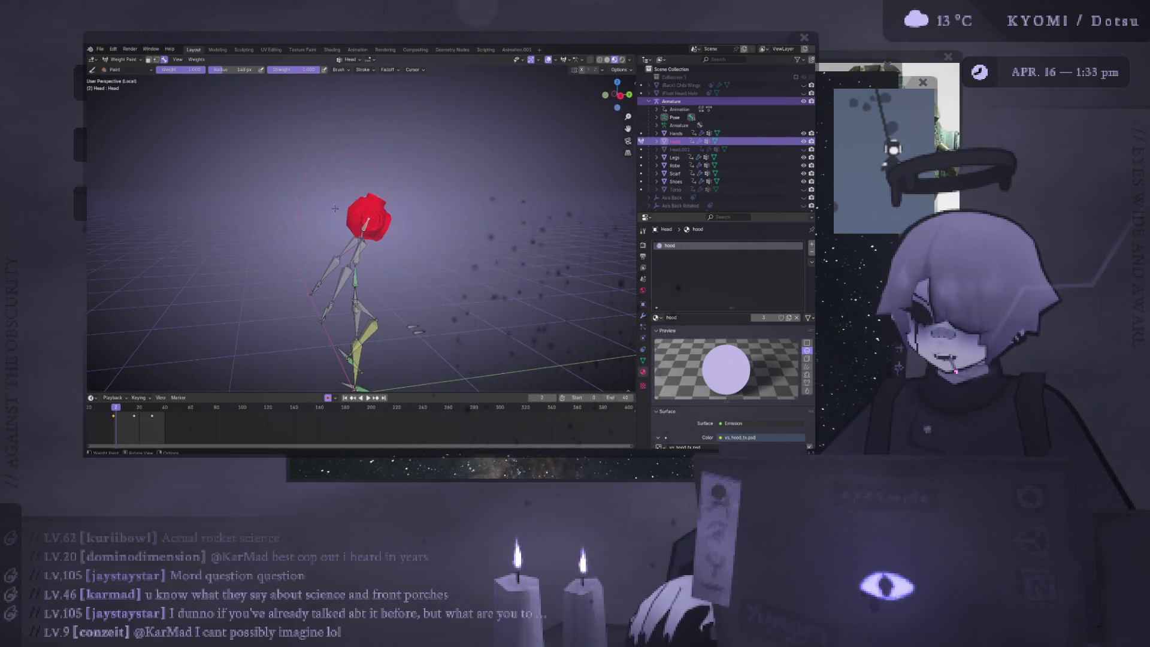
mouse_move(335, 209)
middle_down()
mouse_move(426, 199)
mouse_move(410, 206)
middle_up()
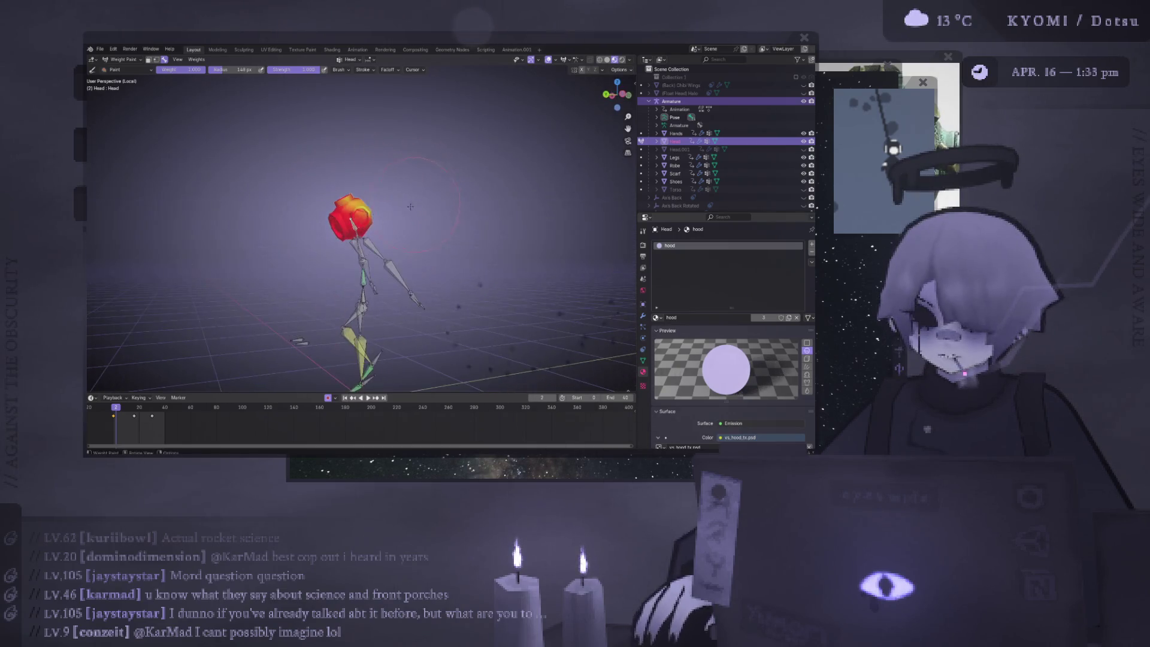
middle_drag(346, 245, 417, 130)
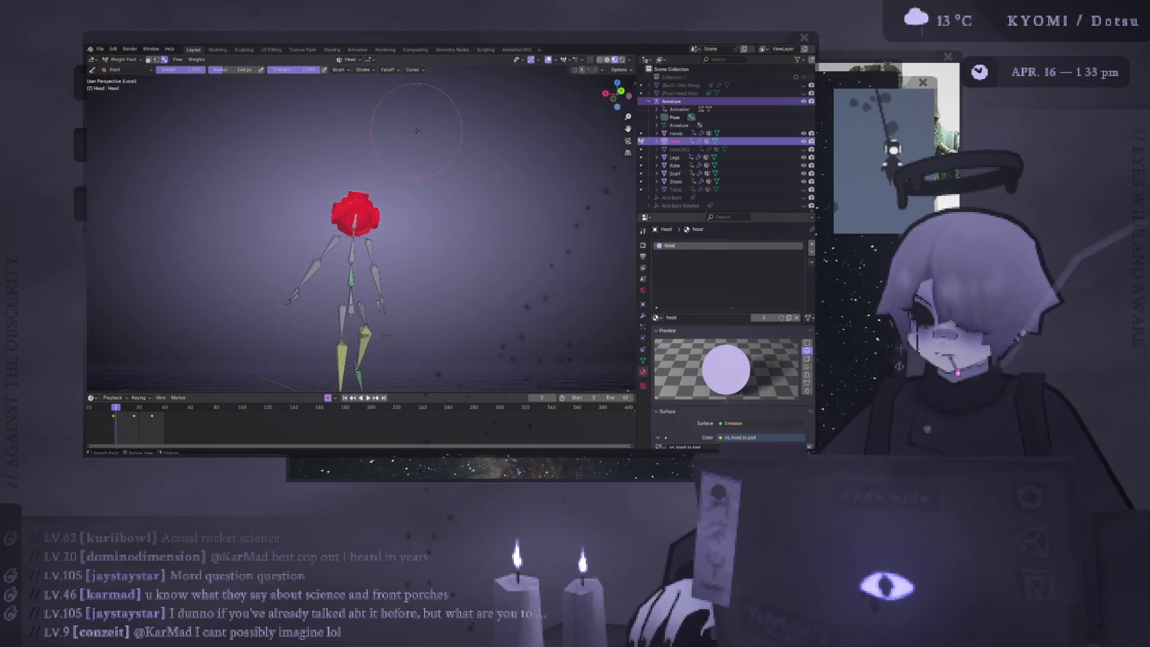
middle_drag(386, 253, 432, 253)
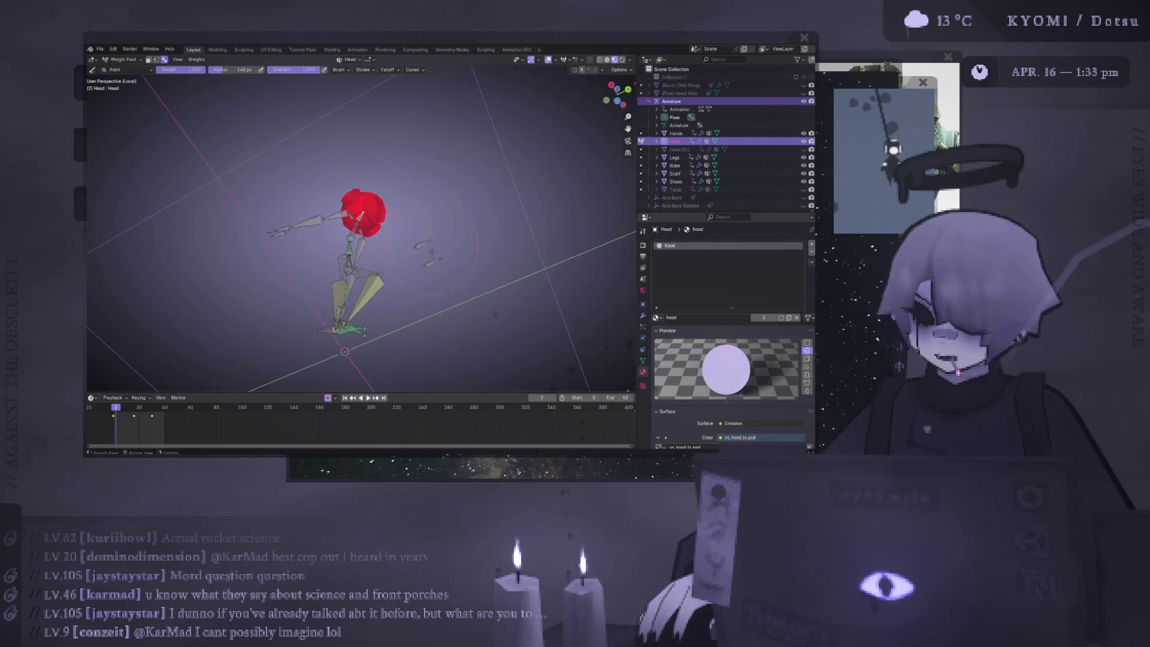
middle_drag(418, 180, 403, 276)
mouse_move(404, 214)
middle_down()
mouse_move(363, 197)
mouse_move(343, 296)
middle_up()
scroll(364, 228, up, 3)
scroll(252, 277, down, 3)
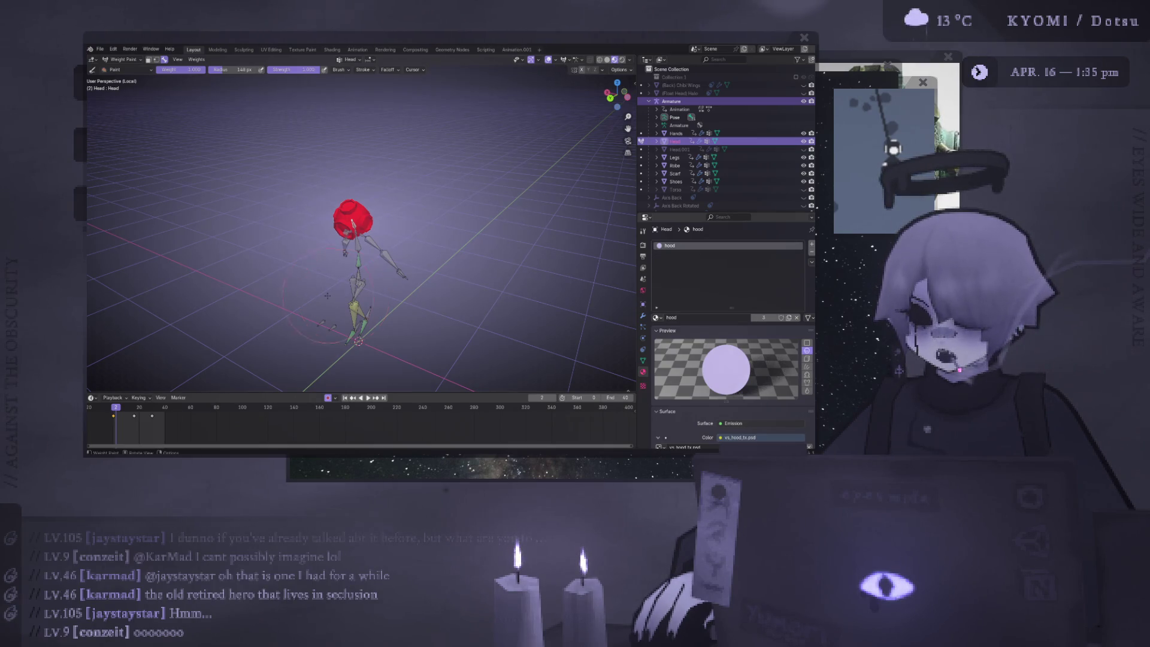
Test-play the animation, stop it back at the start, and disable auto-keying
key(space)
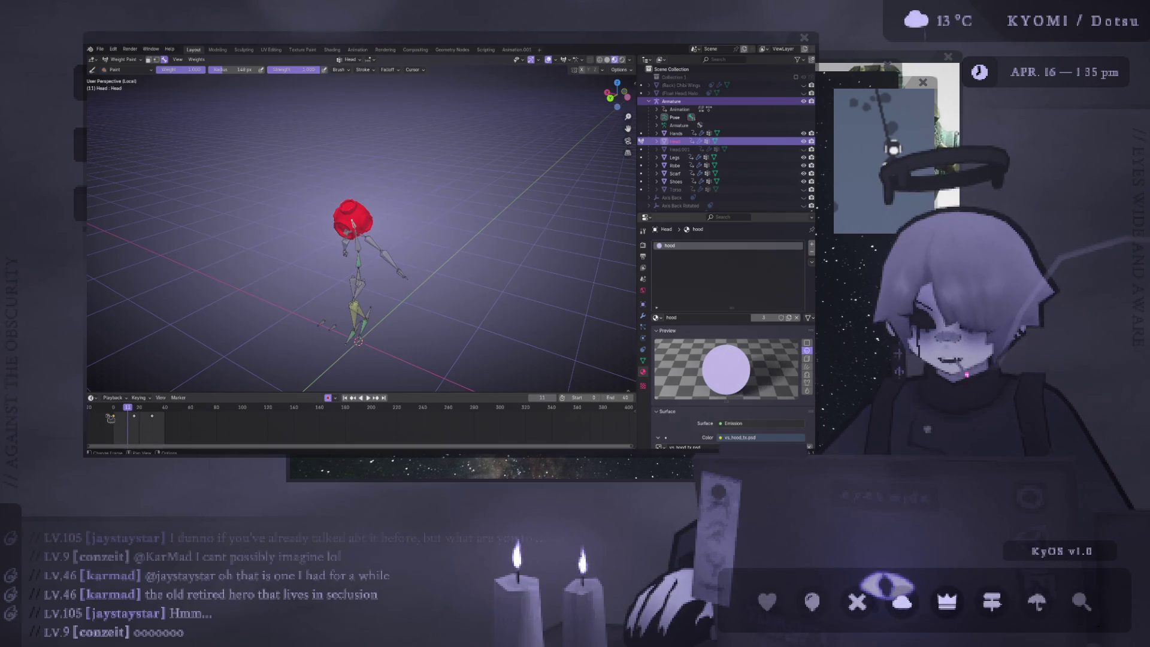
key(Escape)
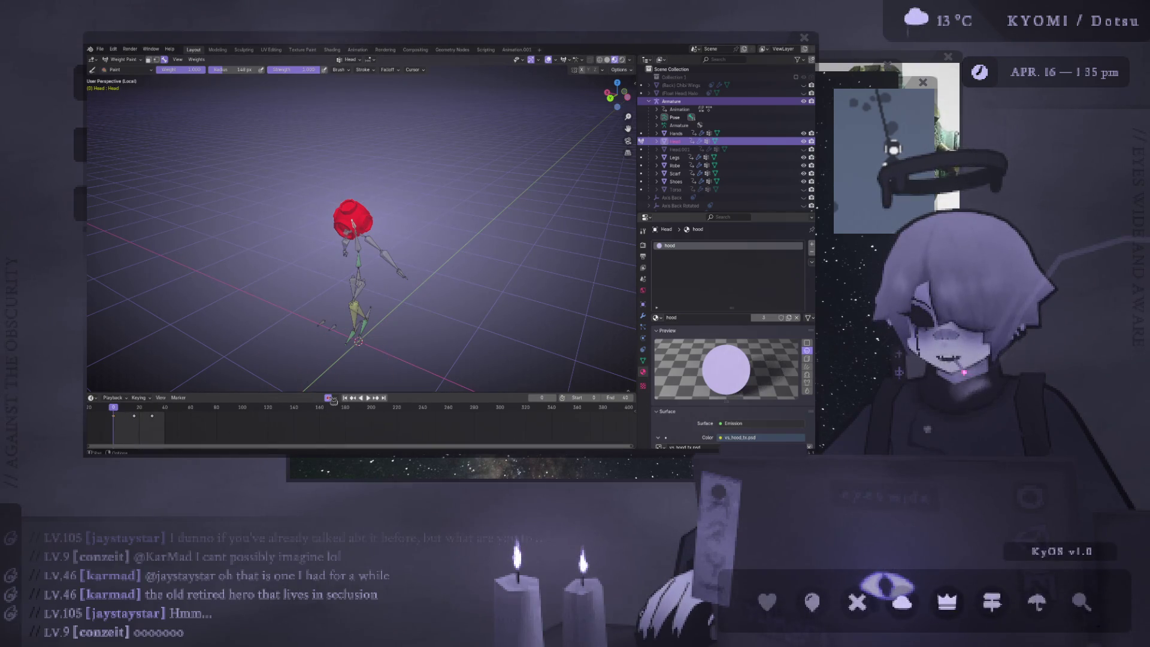
click(327, 397)
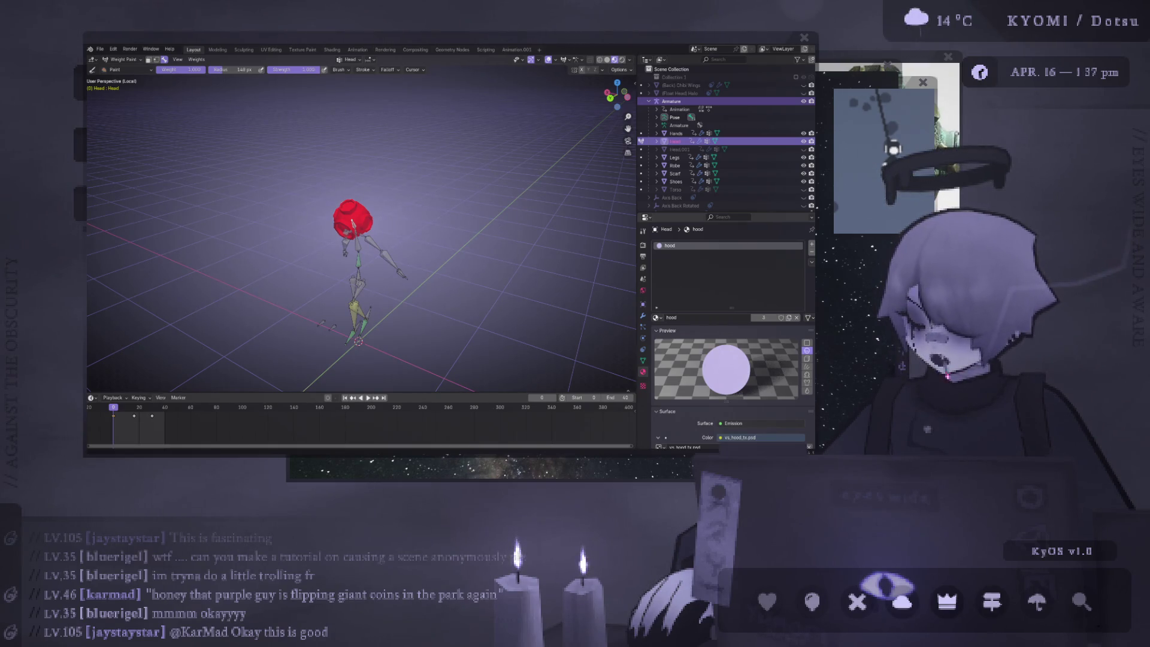
Exit Local View so the full robed character and armature reappear
scroll(243, 239, up, 3)
mouse_move(228, 243)
middle_down()
mouse_move(243, 239)
mouse_move(190, 275)
mouse_move(340, 287)
mouse_move(329, 220)
middle_up()
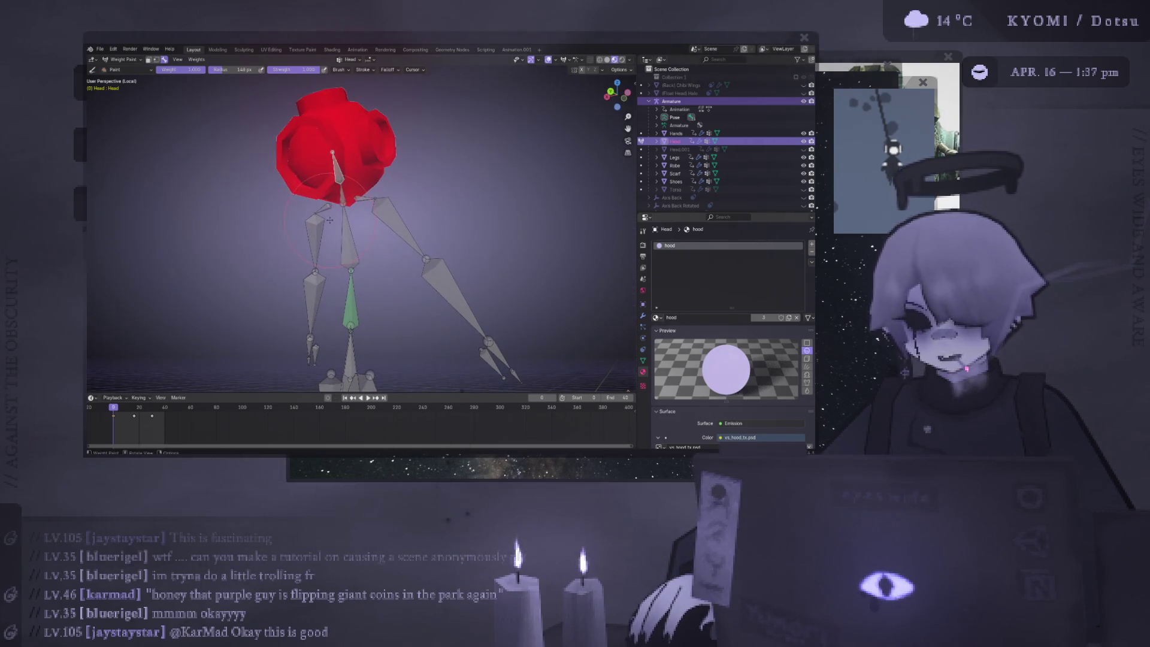
scroll(330, 220, up, 2)
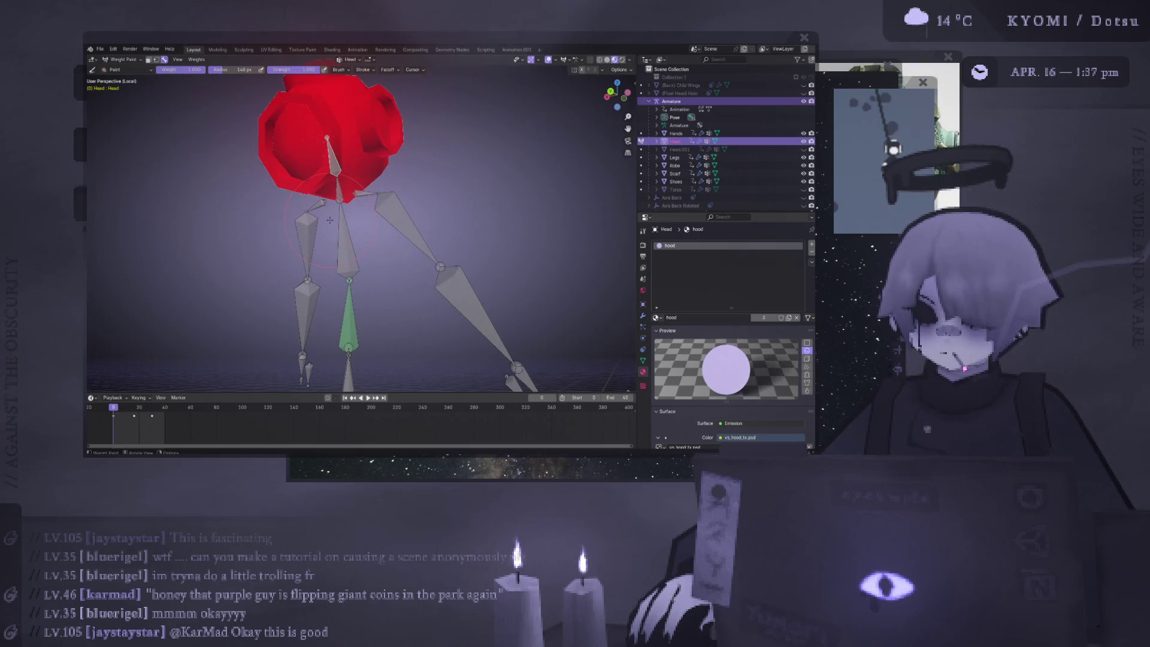
scroll(329, 220, up, 1)
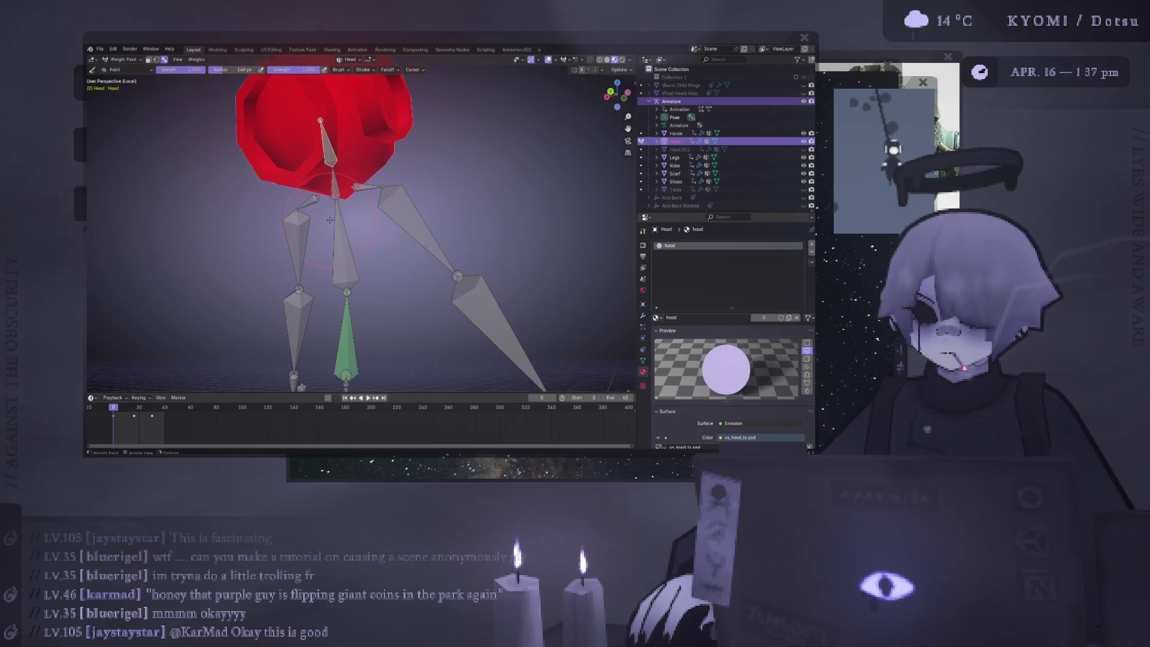
scroll(359, 231, down, 3)
key(KP_Divide)
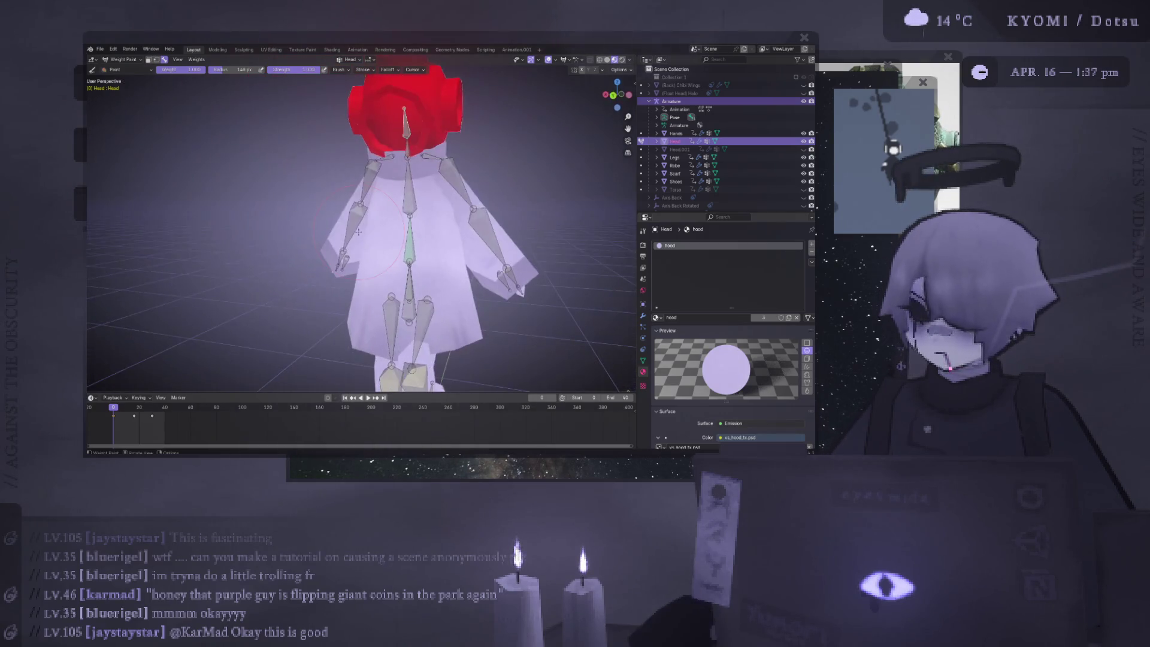
middle_drag(358, 231, 518, 127)
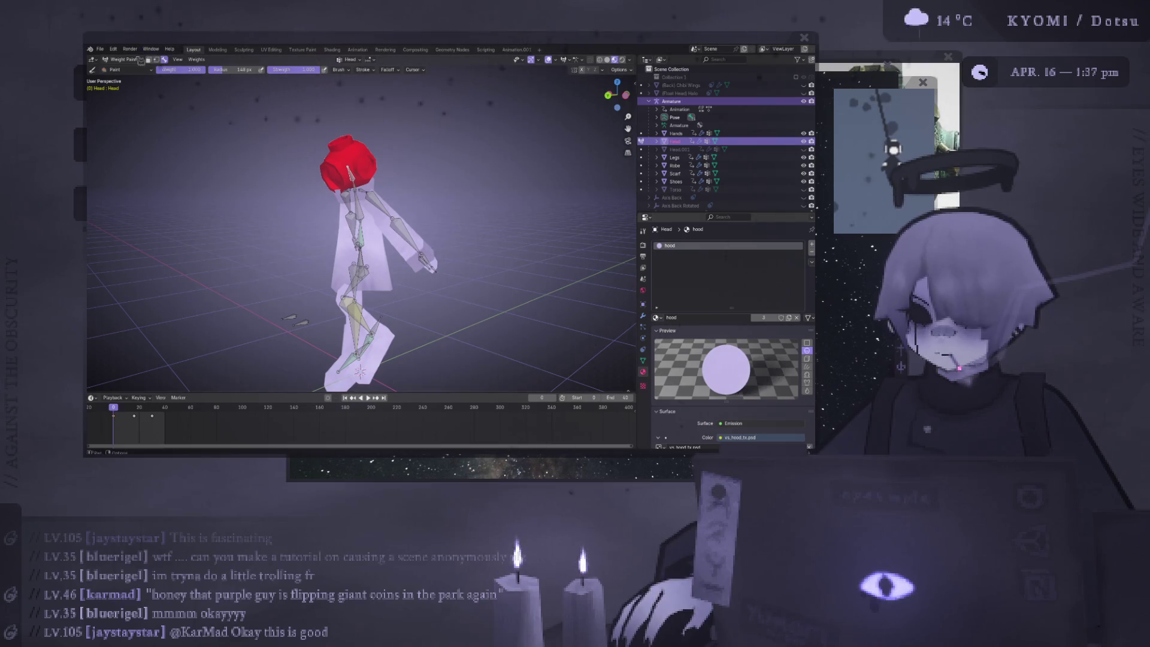
Switch from Weight Paint back to Object Mode with Ctrl+Tab
key(ctrl+Tab)
mouse_move(297, 221)
middle_down()
mouse_move(288, 203)
mouse_move(344, 244)
mouse_move(295, 194)
mouse_move(331, 165)
middle_up()
scroll(327, 229, up, 5)
scroll(327, 228, down, 5)
Select the armature together with the Scarf mesh as the active object
scroll(309, 184, up, 3)
click(310, 184)
click(323, 206)
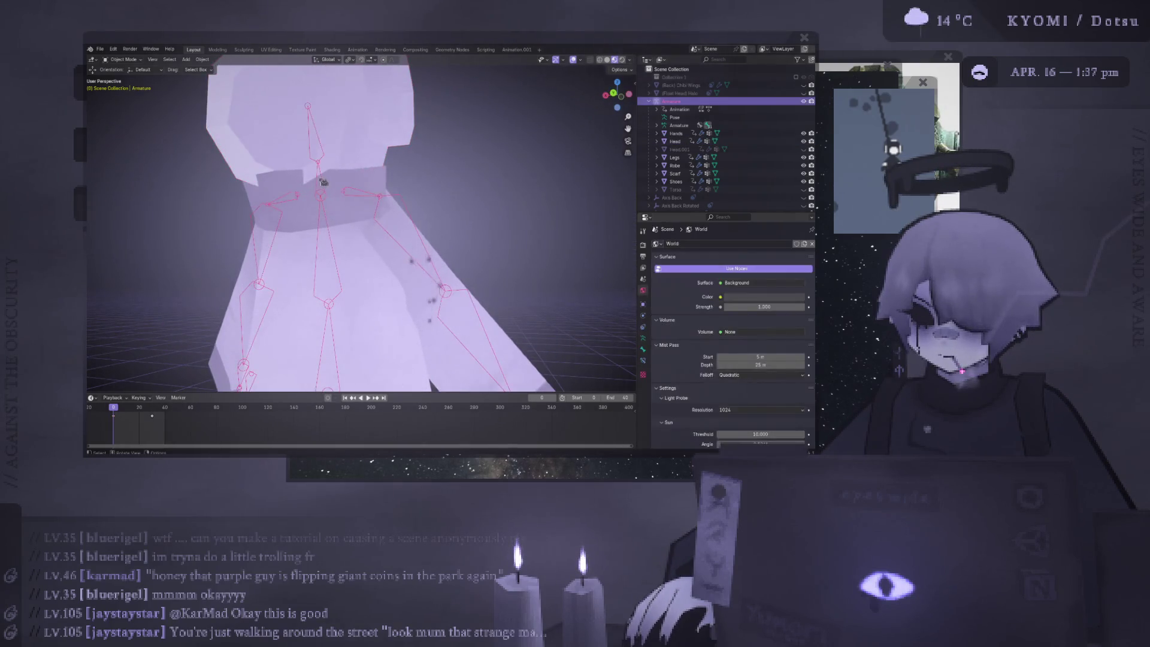
click(321, 179)
click(322, 148)
click(323, 186)
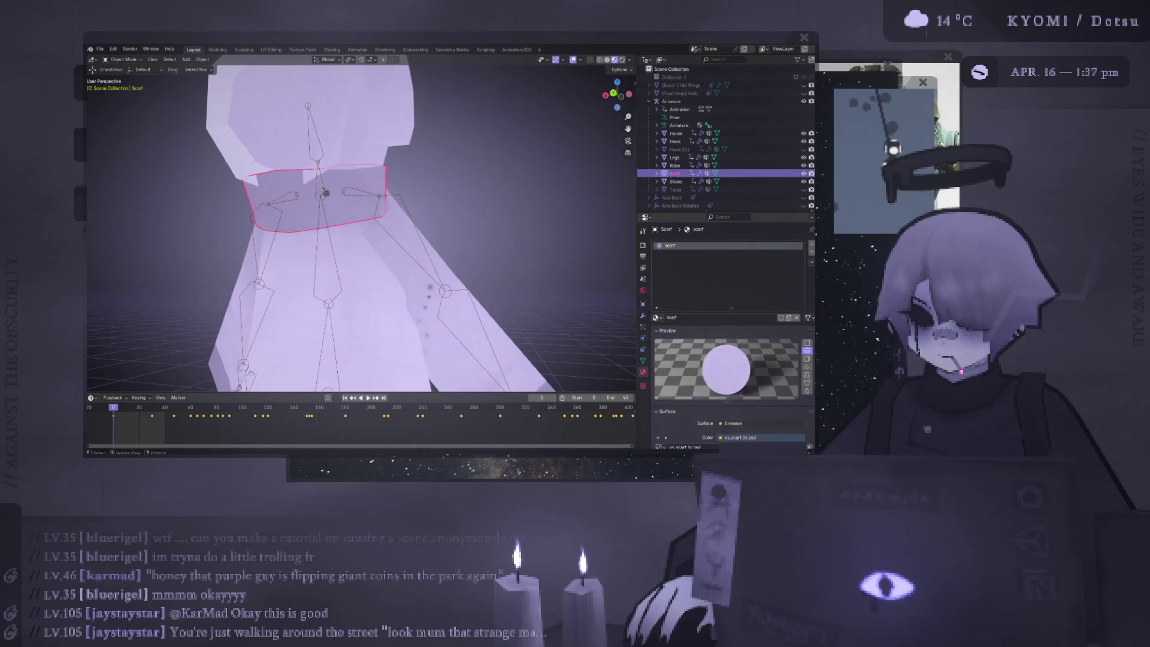
shift+click(347, 192)
middle_drag(325, 190, 293, 217)
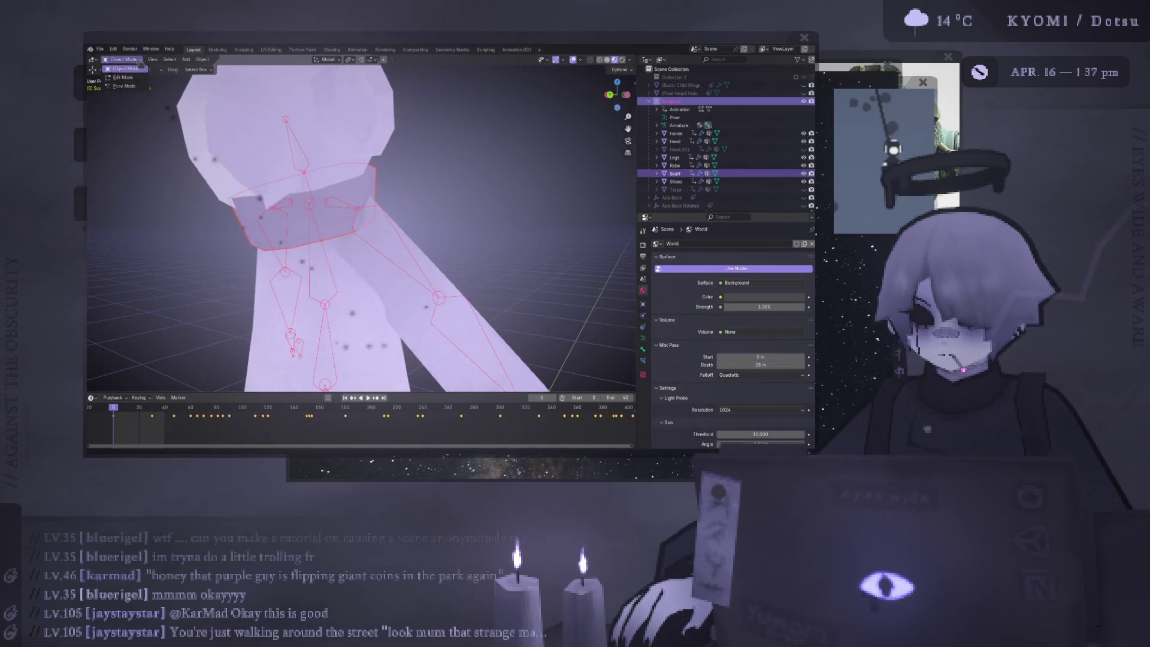
click(299, 161)
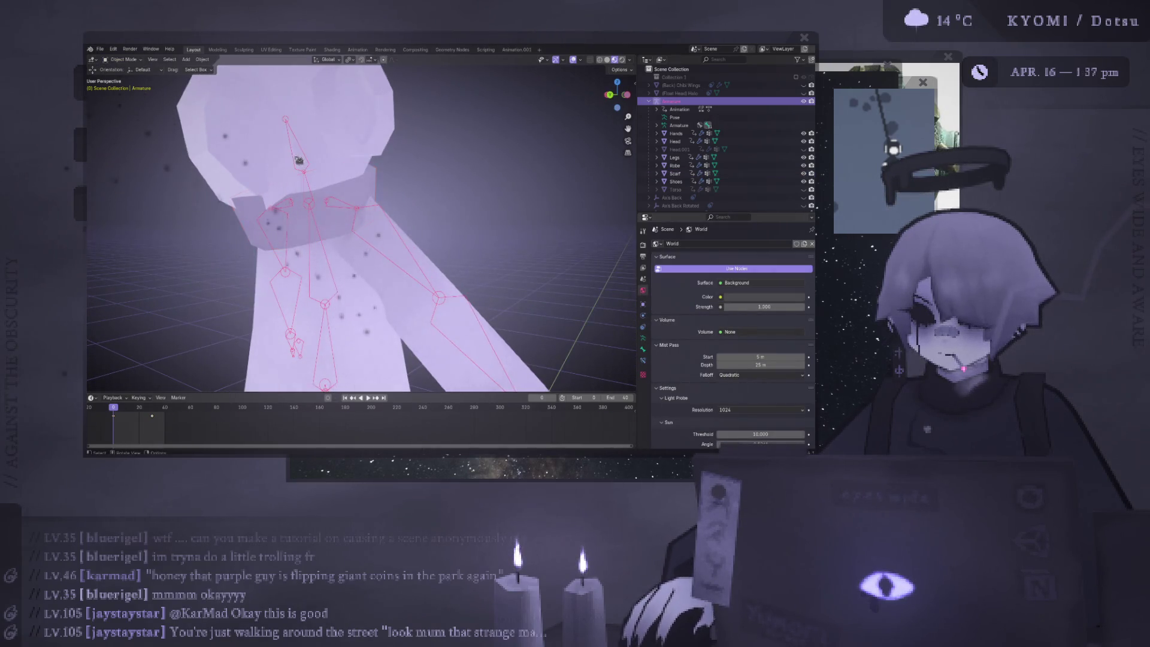
shift+click(314, 200)
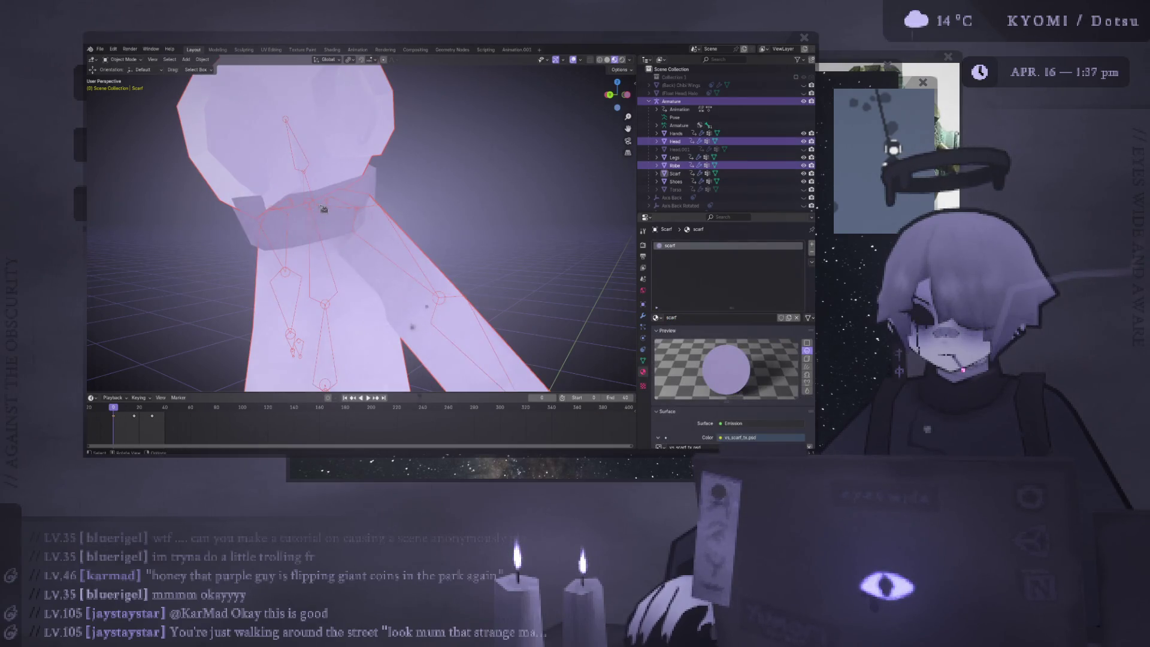
click(314, 204)
shift+click(315, 215)
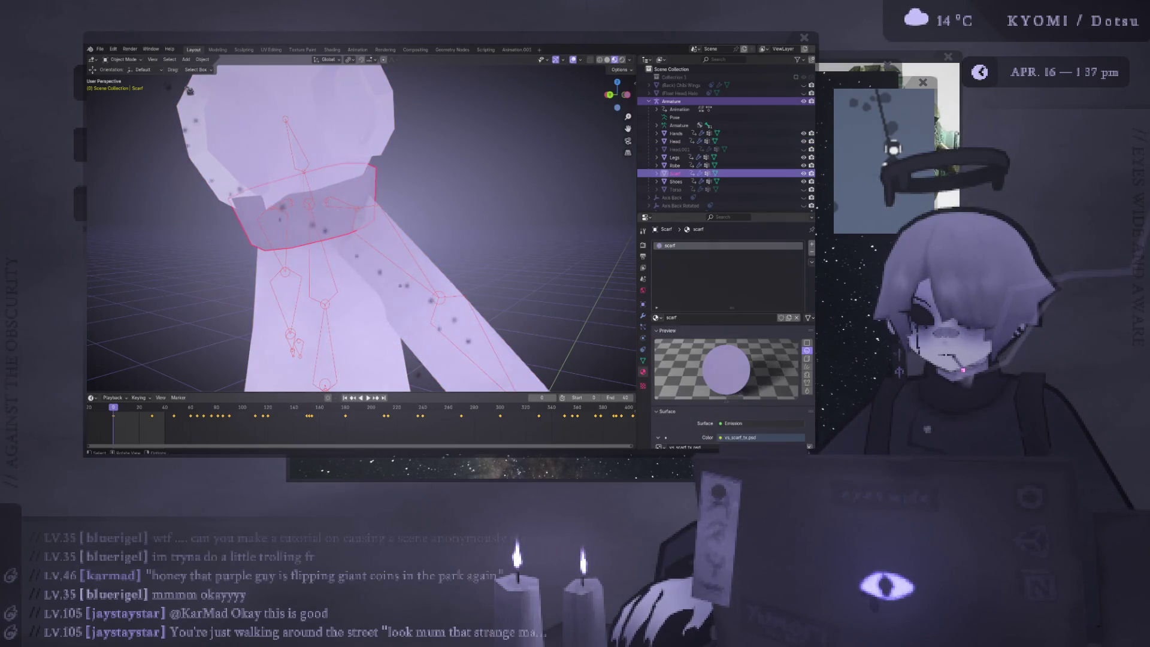
Put the Scarf into Weight Paint mode and paint onto its front
click(123, 60)
click(144, 103)
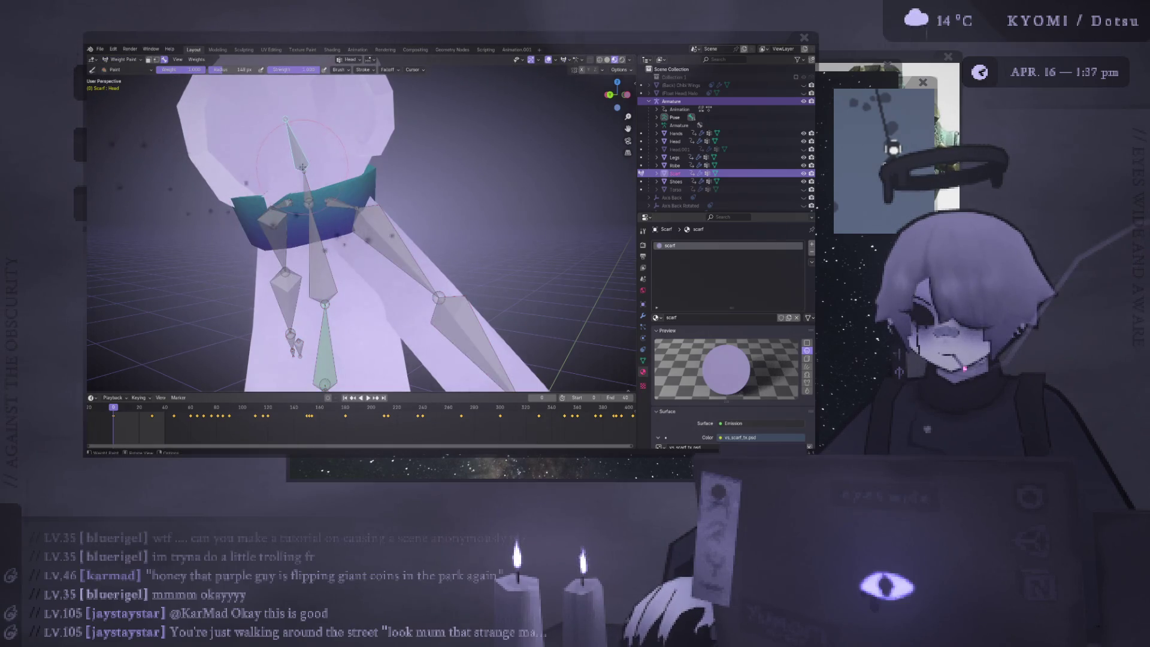
middle_drag(303, 168, 314, 183)
drag(315, 183, 316, 185)
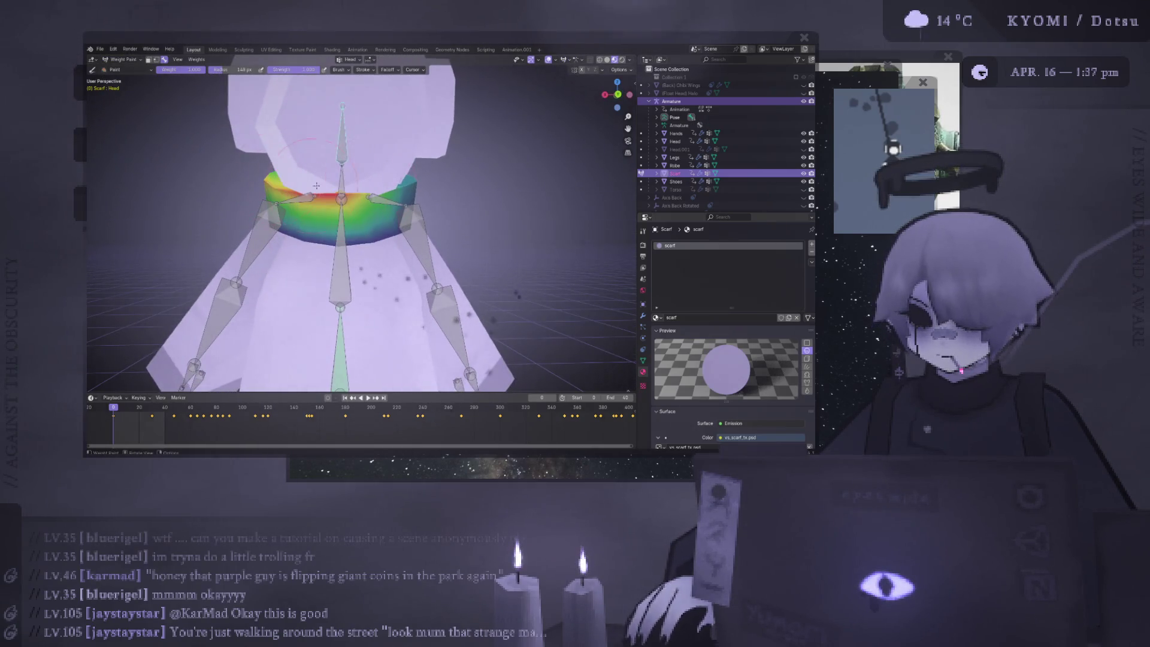
On the Neck group, set brush weight to 0 and clear the scarf front
ctrl+click(341, 179)
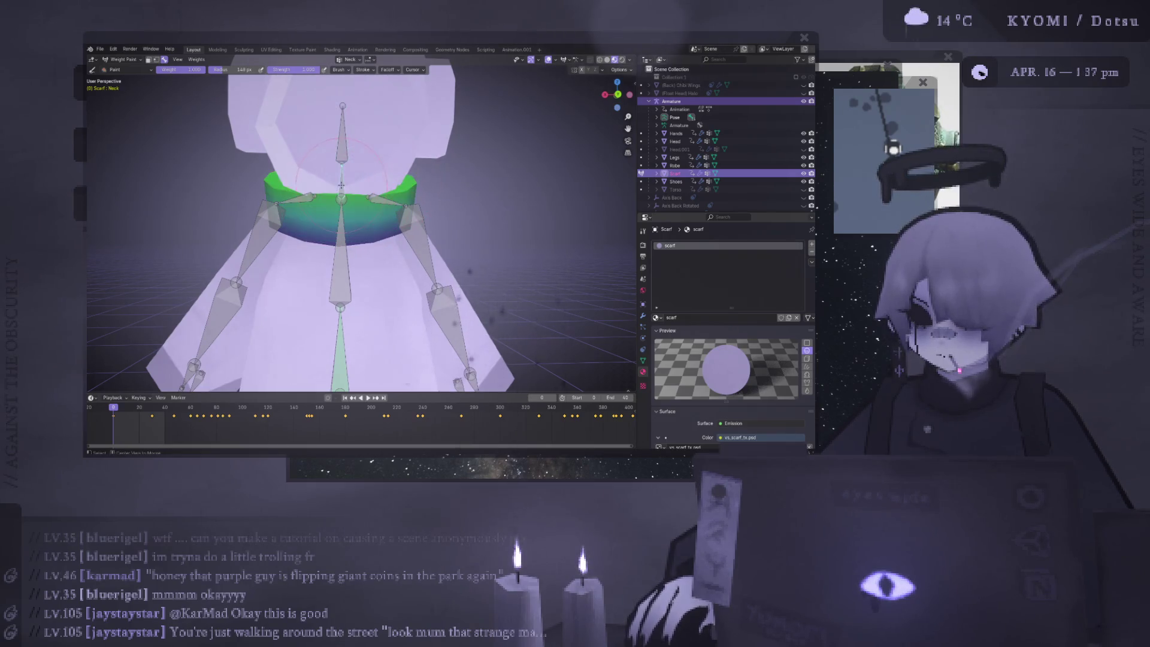
drag(297, 193, 365, 186)
key(ctrl+z)
middle_drag(364, 186, 360, 179)
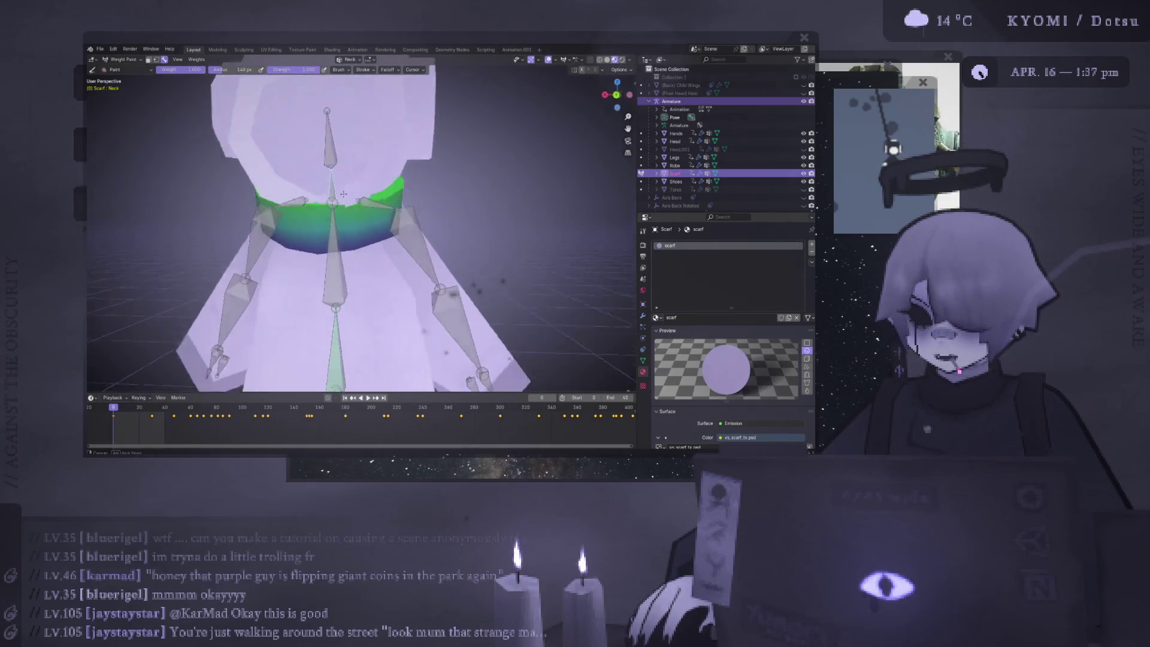
drag(193, 69, 162, 69)
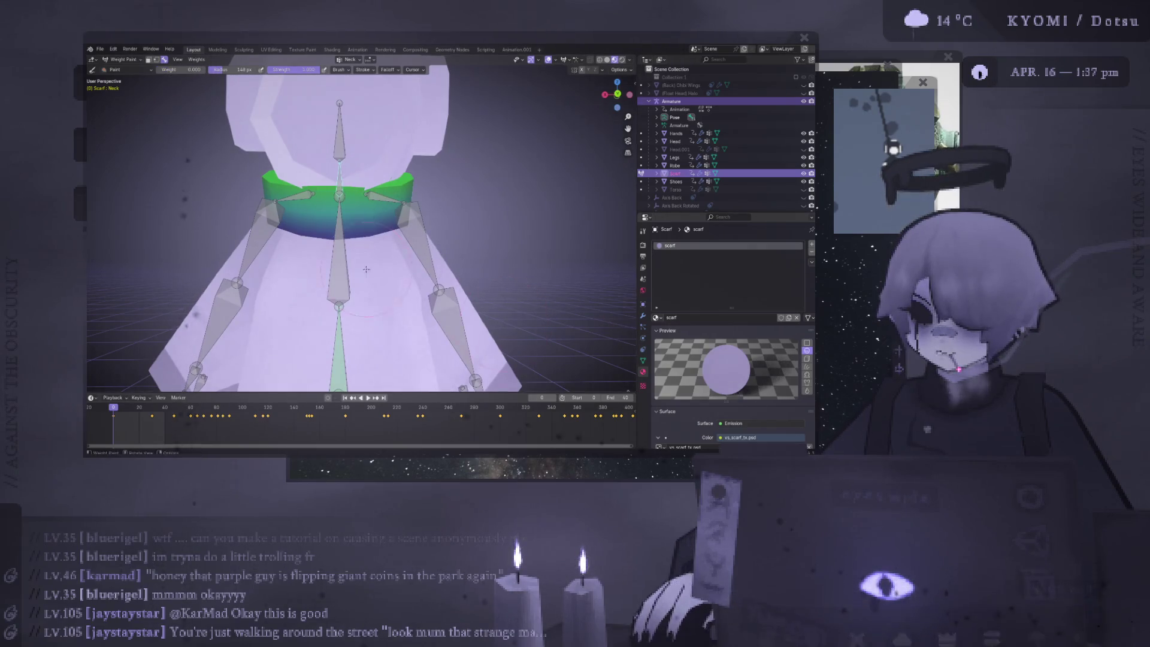
drag(302, 181, 380, 186)
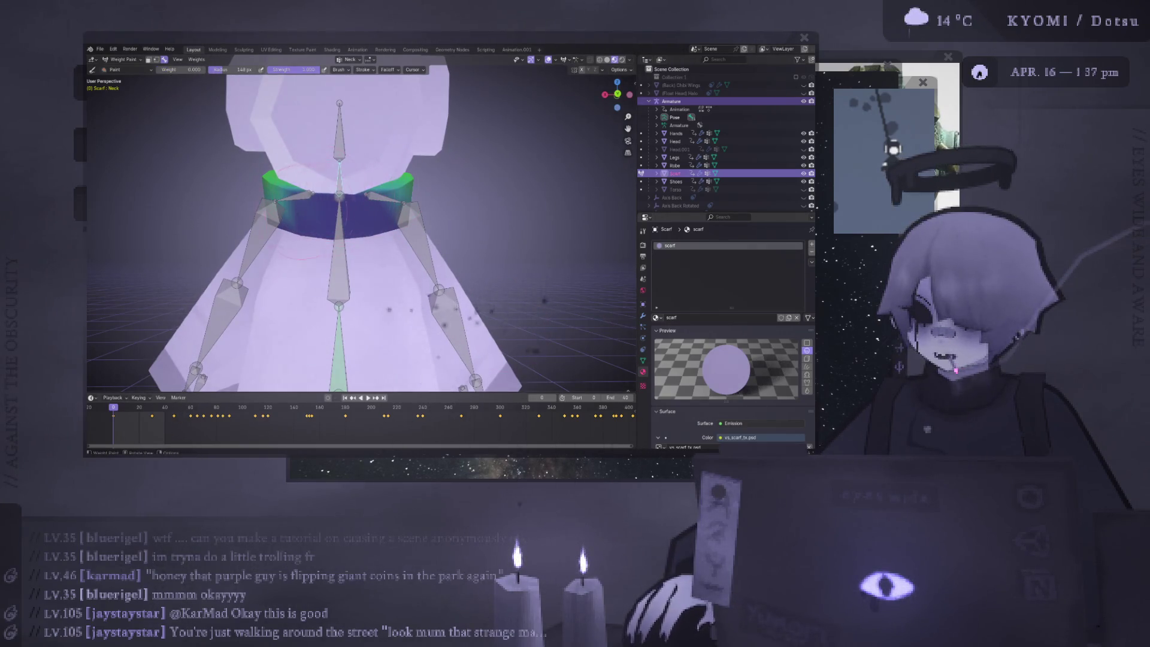
mouse_move(308, 210)
middle_down()
mouse_move(270, 185)
mouse_move(239, 198)
mouse_move(308, 197)
middle_up()
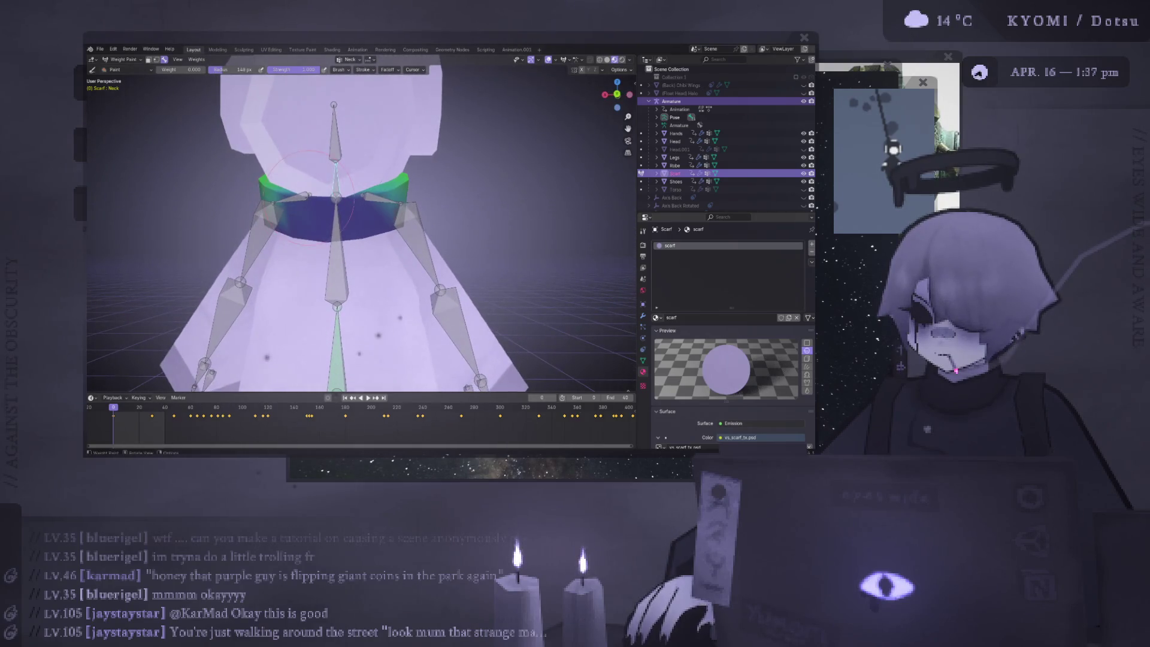
On the Head group, paint weight 1.000 across the scarf front
ctrl+click(335, 138)
middle_drag(334, 138, 343, 195)
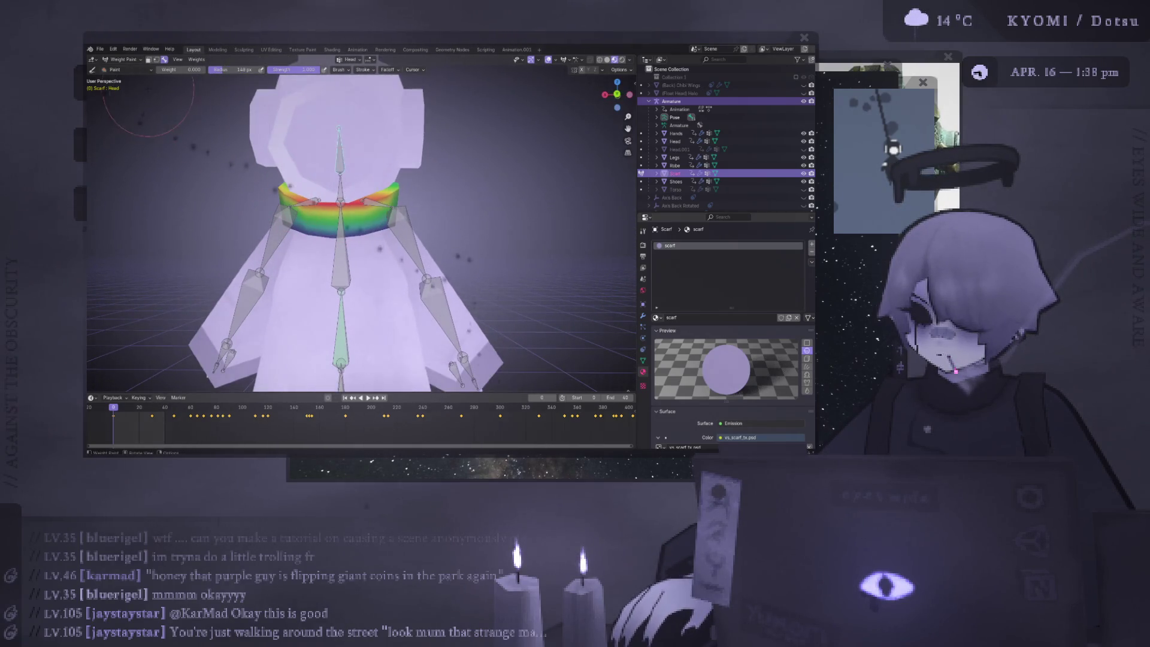
click(180, 69)
text(1)
key(Return)
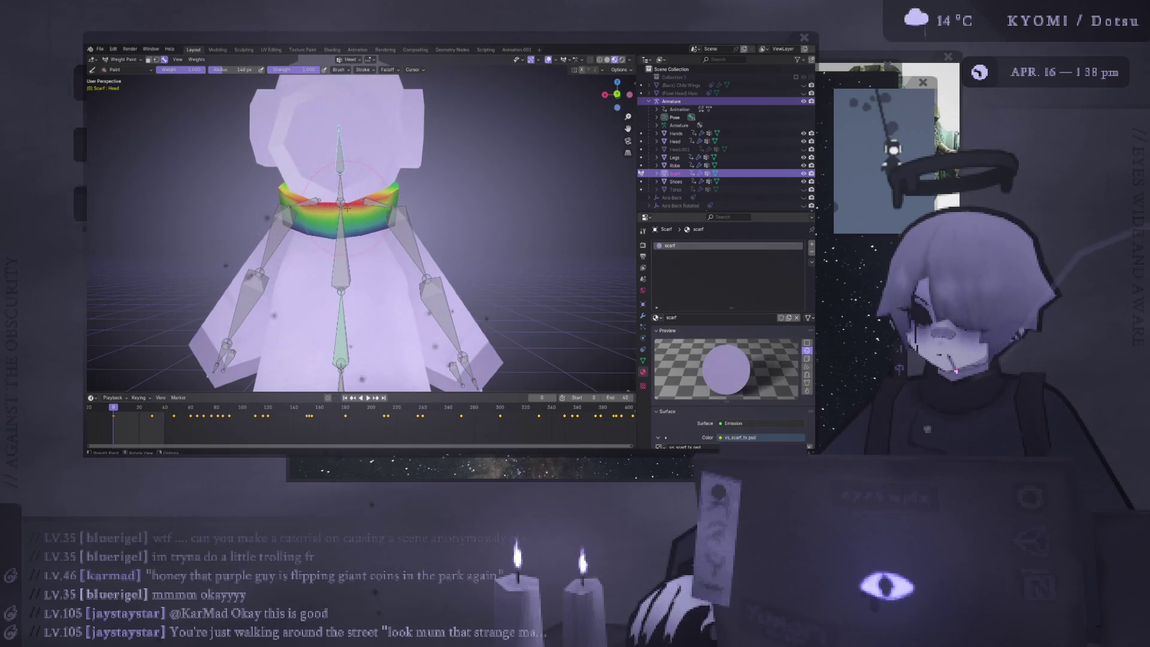
drag(355, 199, 318, 219)
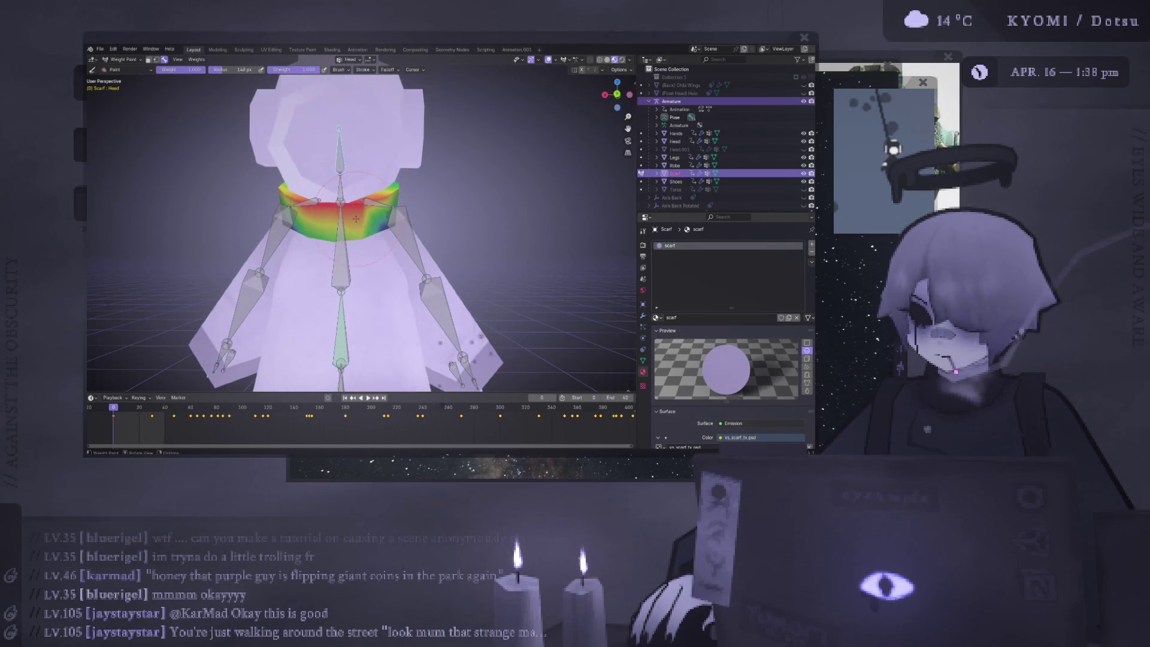
Test-rotate the Head bone, undo it, and return to Object Mode
mouse_move(357, 218)
middle_down()
mouse_move(420, 167)
mouse_move(439, 178)
middle_up()
key(r)
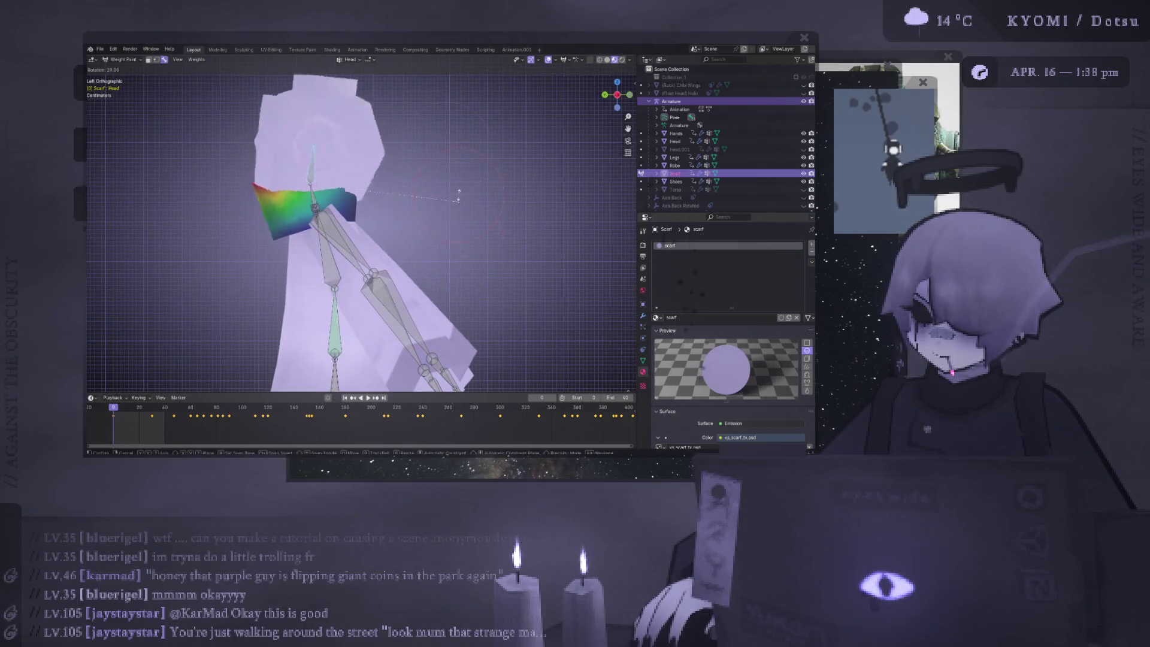
click(412, 70)
key(ctrl+z)
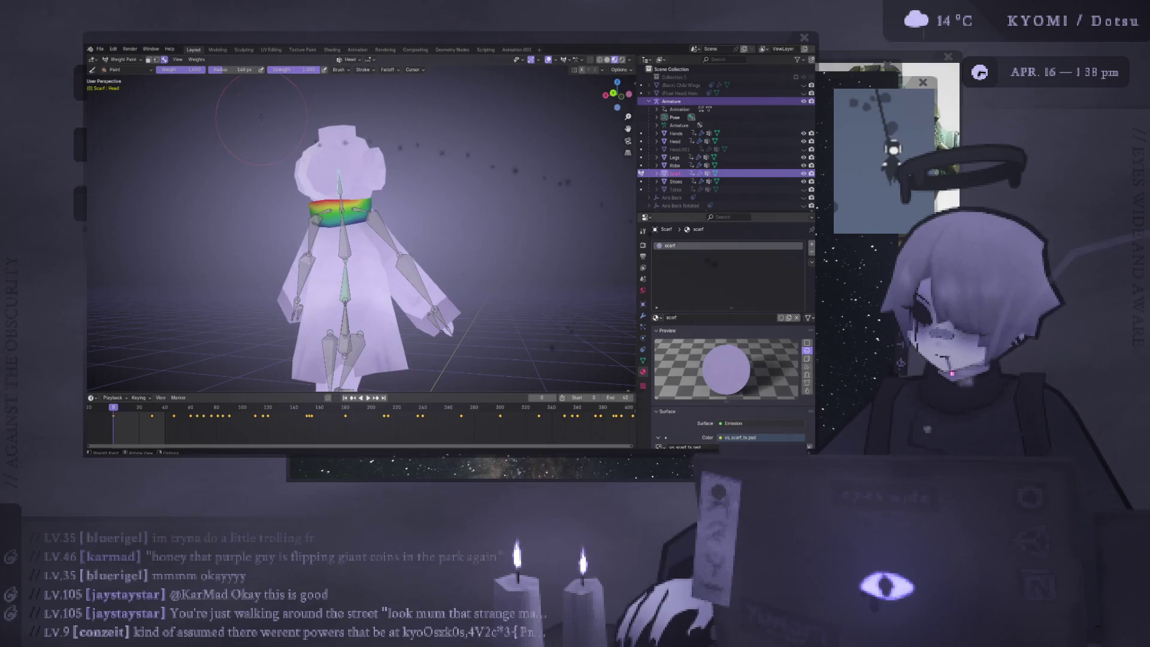
click(135, 60)
click(135, 67)
middle_drag(336, 179, 362, 193)
Select the armature, enter Pose Mode, and tilt the Head bone
click(335, 196)
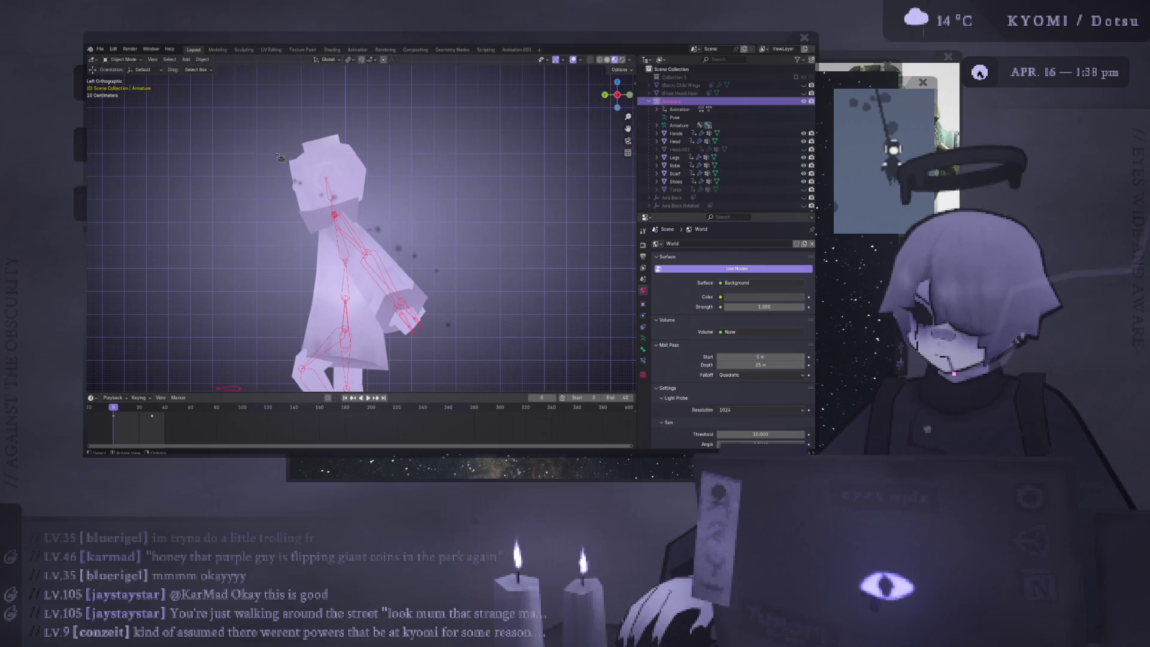
click(139, 60)
click(137, 90)
key(r)
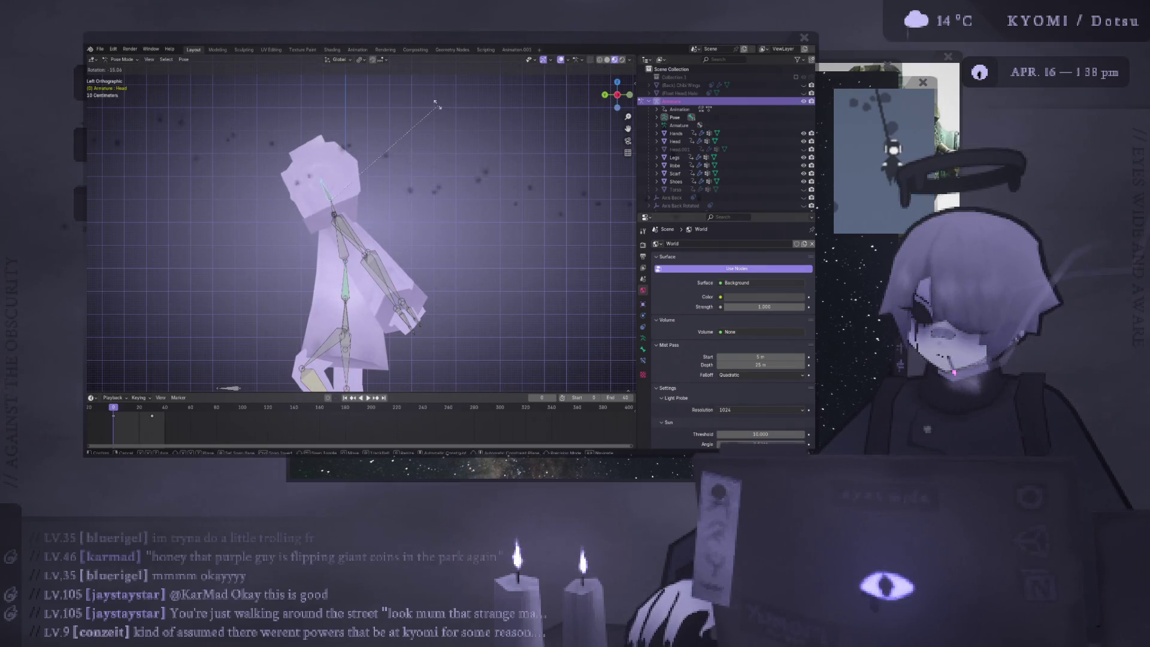
click(442, 108)
mouse_move(442, 108)
middle_down()
mouse_move(324, 215)
mouse_move(400, 241)
middle_up()
Rotate the Right_Arm bone outward, checking it in front orthographic view
click(401, 241)
key(r)
click(419, 276)
key(KP_1)
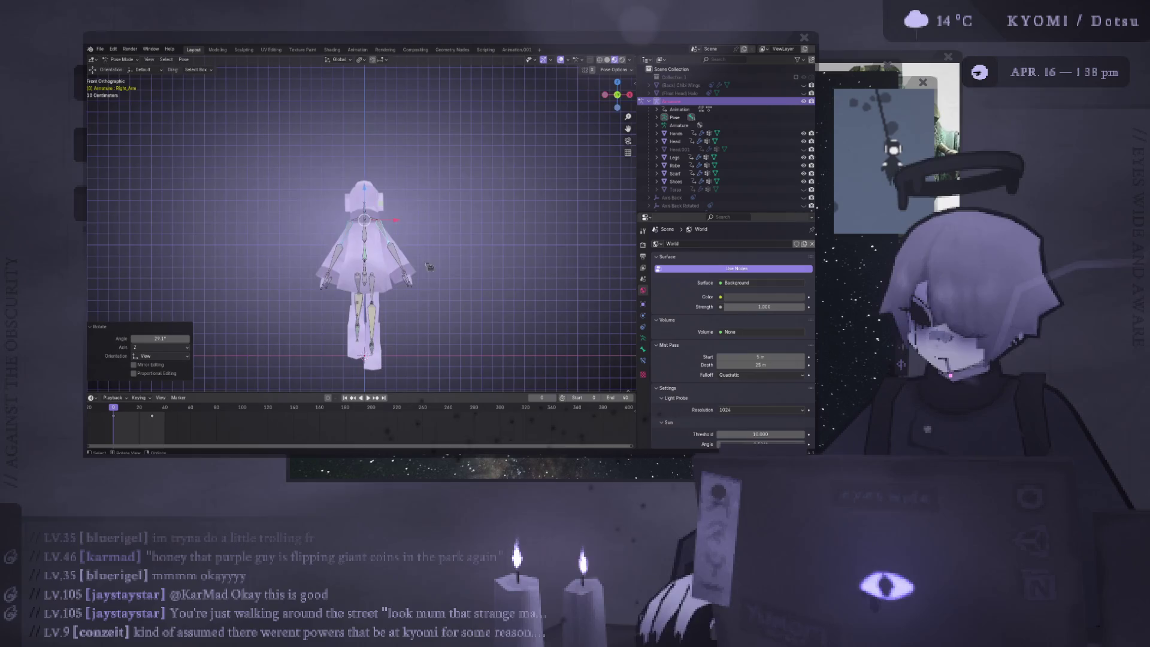
key(r)
click(467, 201)
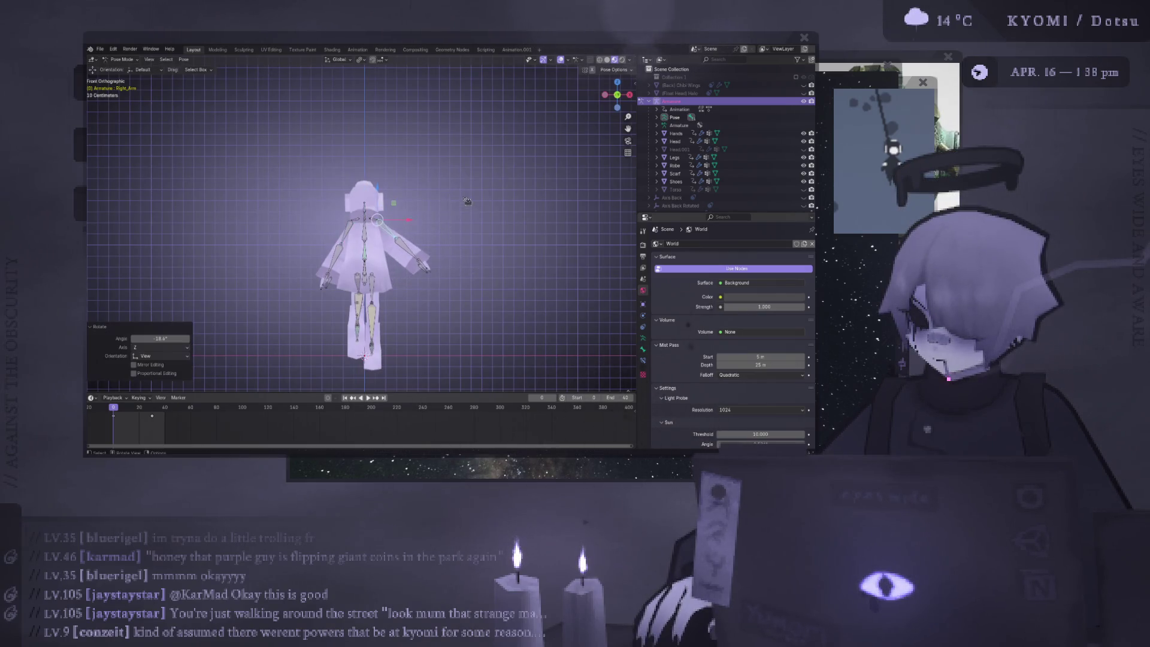
Rotate the Left_Arm bone slightly outward
click(355, 234)
key(r)
click(317, 263)
middle_drag(336, 282, 308, 298)
Raise the Leg_IK.L bone in left side orthographic view
key(ctrl+KP_3)
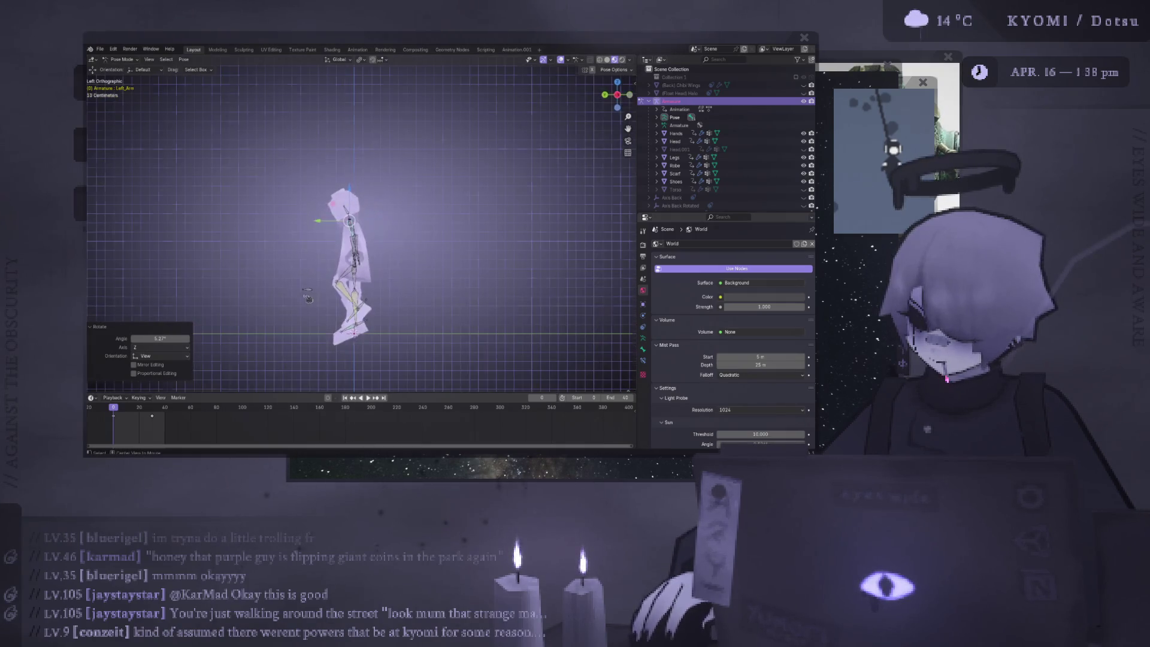
click(364, 307)
key(g)
click(445, 275)
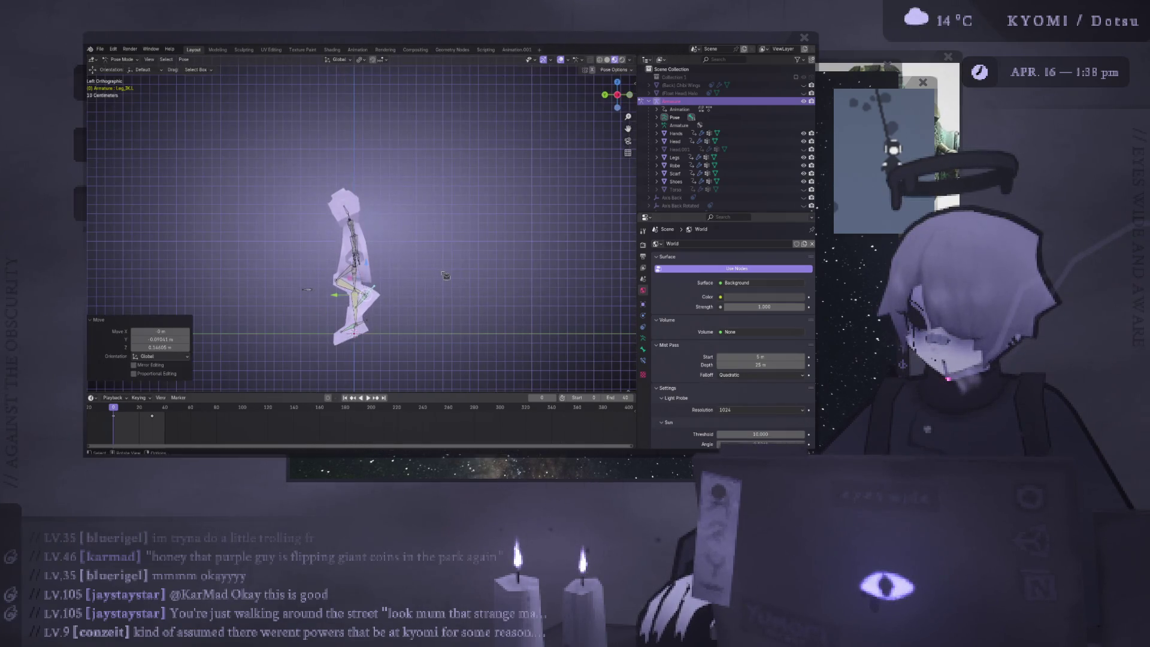
Turn automatic keyframe recording back on
middle_drag(445, 276, 425, 270)
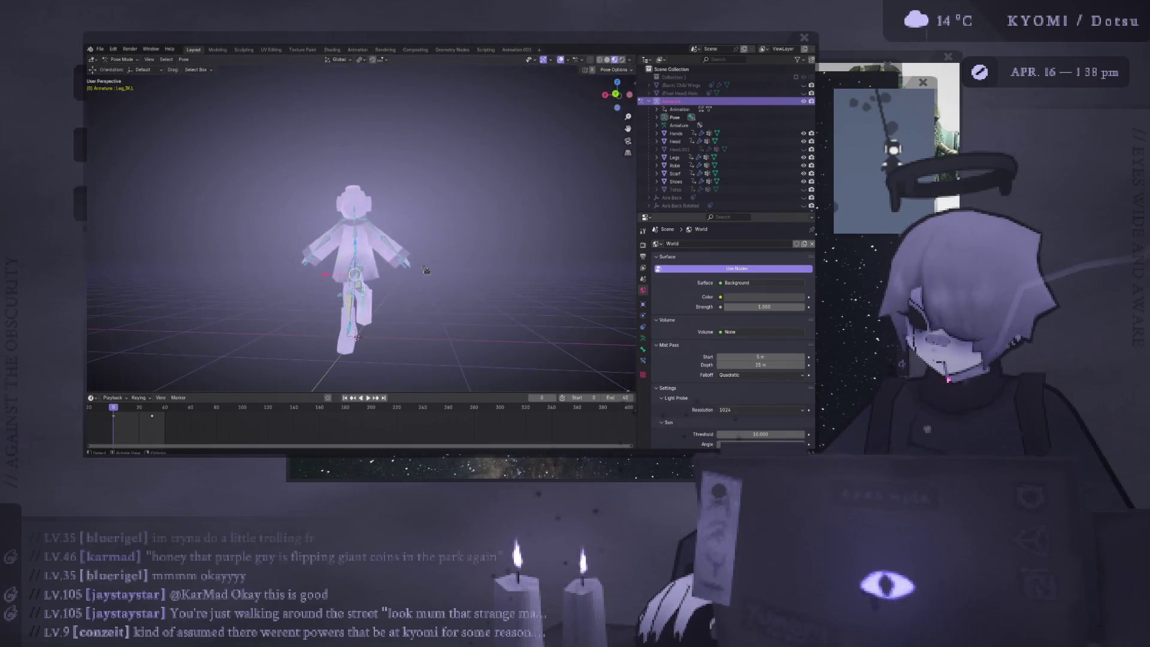
click(328, 398)
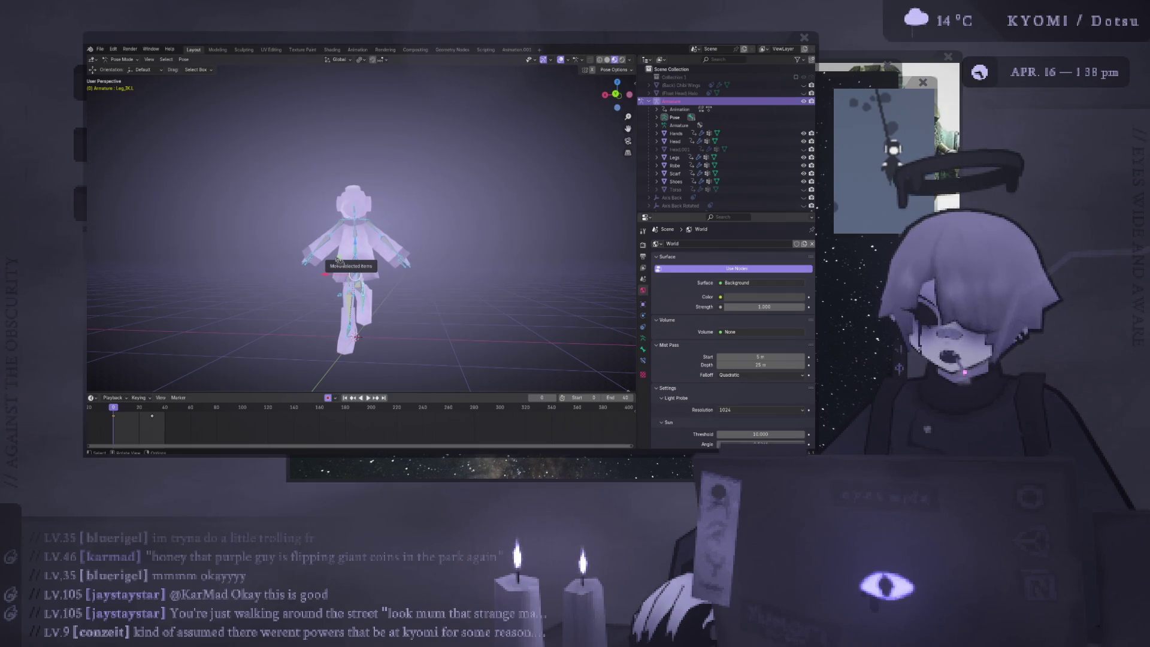
drag(339, 260, 339, 260)
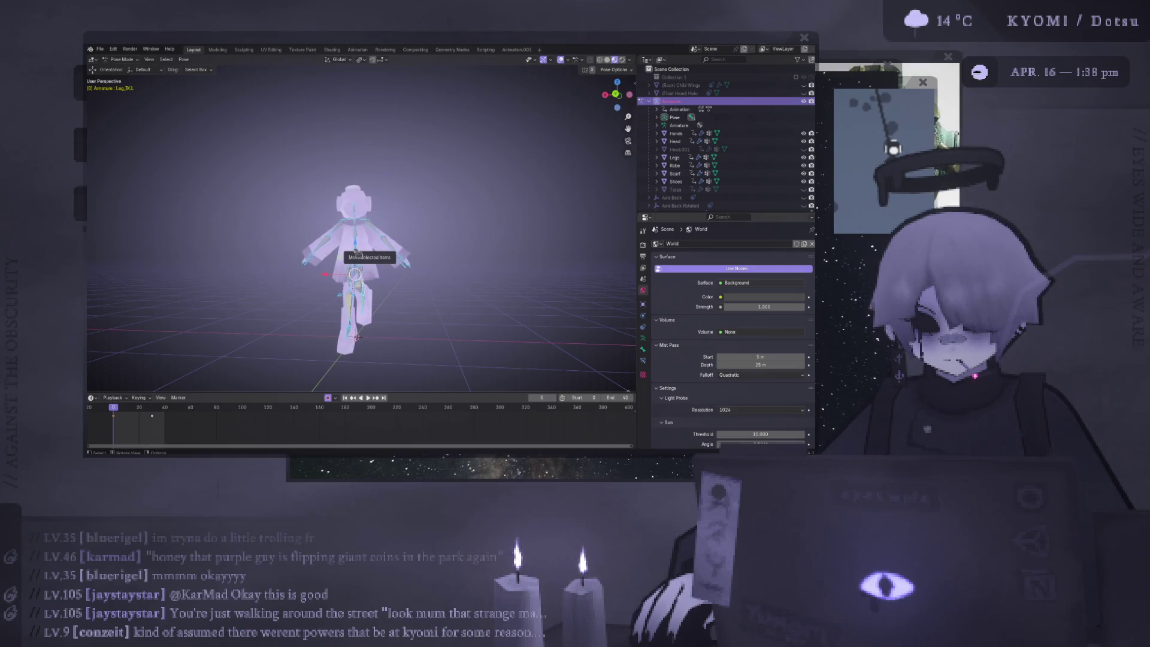
Move and rotate the Left_Knee bone into a new position
click(368, 293)
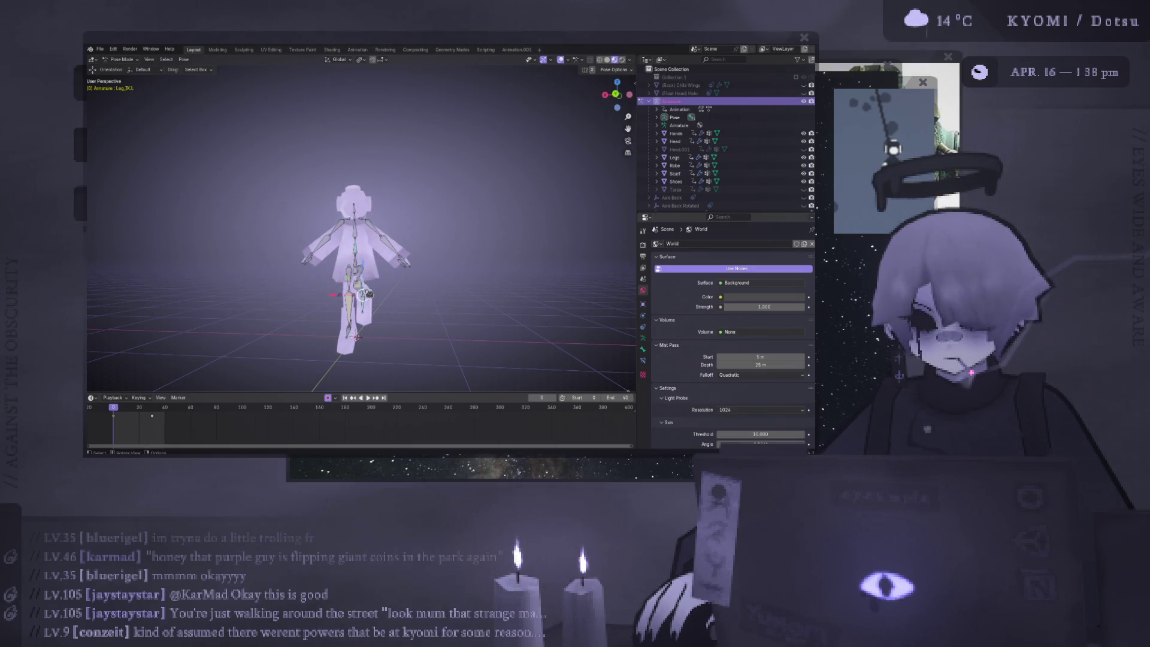
key(ctrl+KP_1)
key(g)
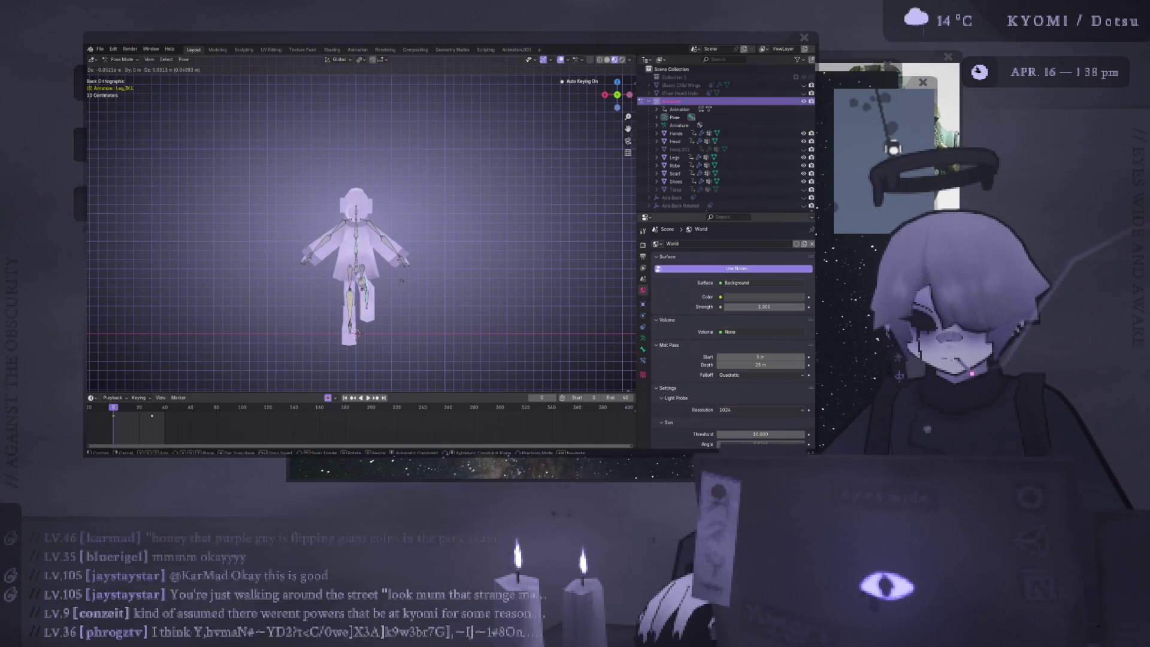
click(406, 286)
key(ctrl+KP_3)
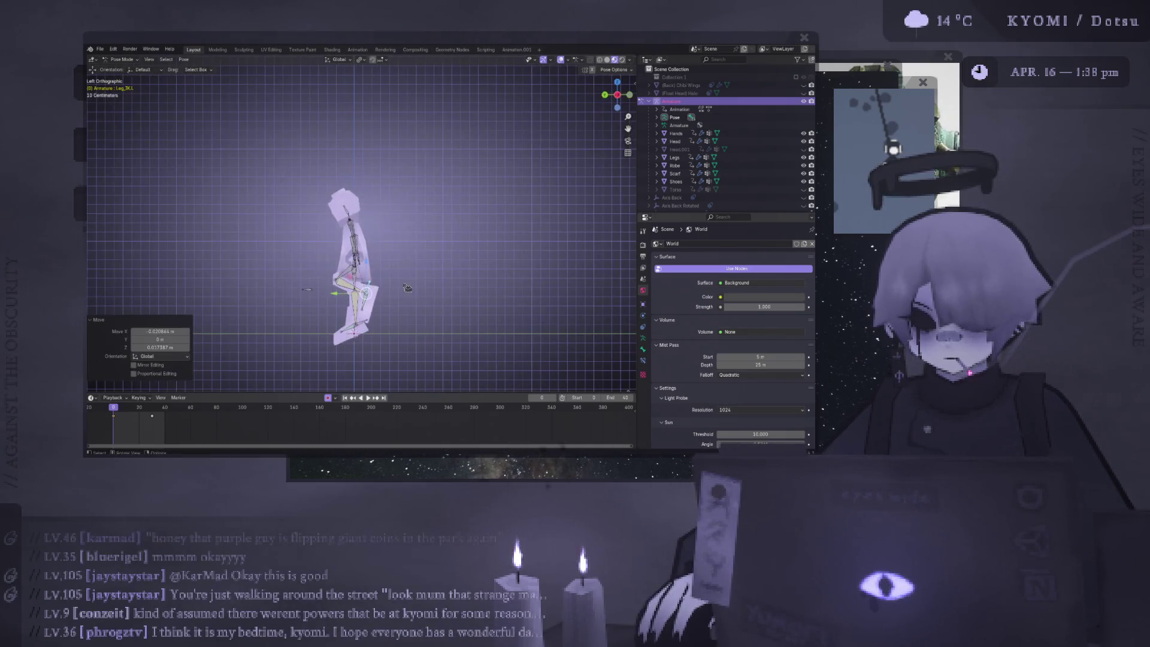
key(r)
click(420, 269)
key(g)
click(401, 290)
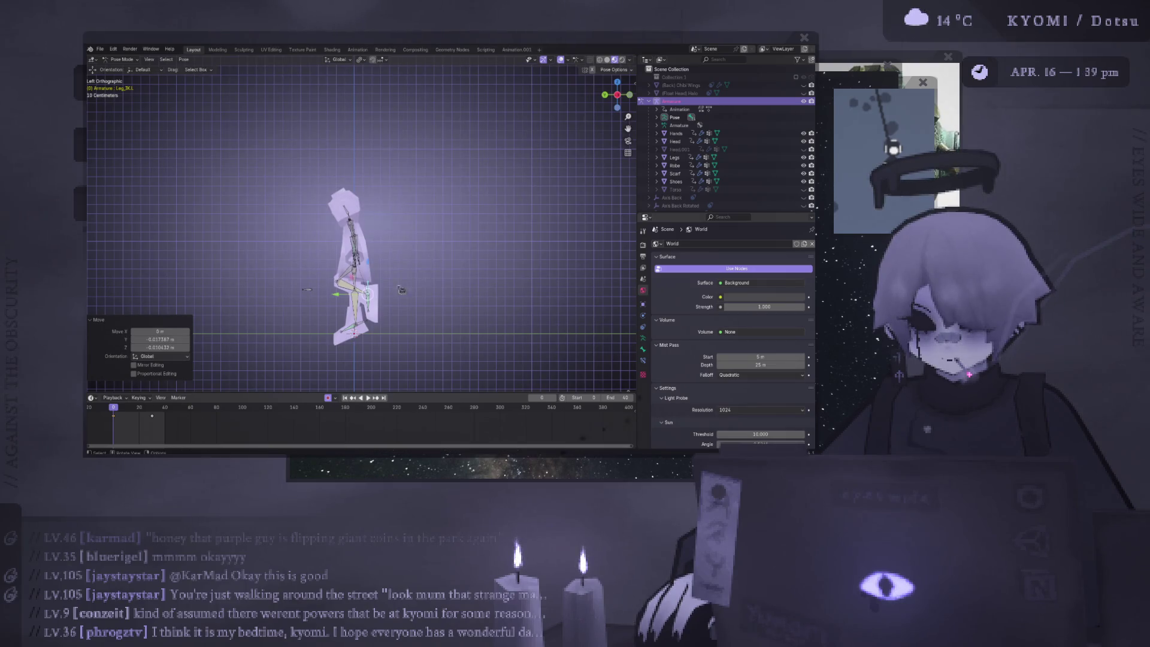
Rotate and reposition the Leg_IK.R bone
click(358, 326)
key(ctrl+KP_1)
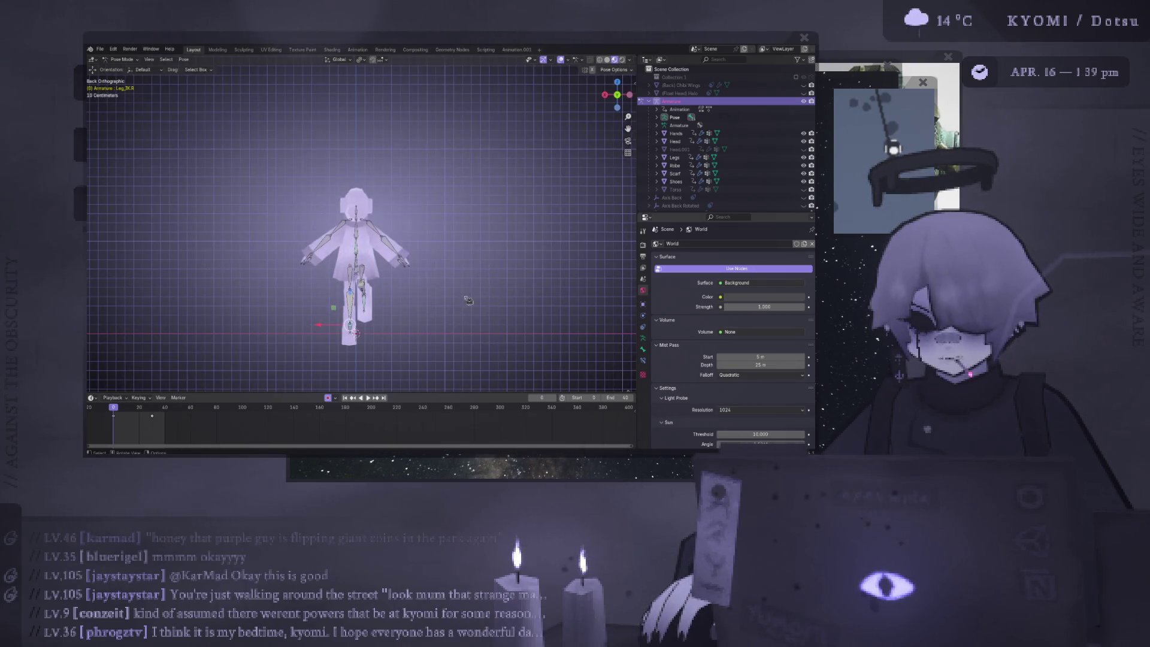
alt+middle_drag(469, 300, 304, 312)
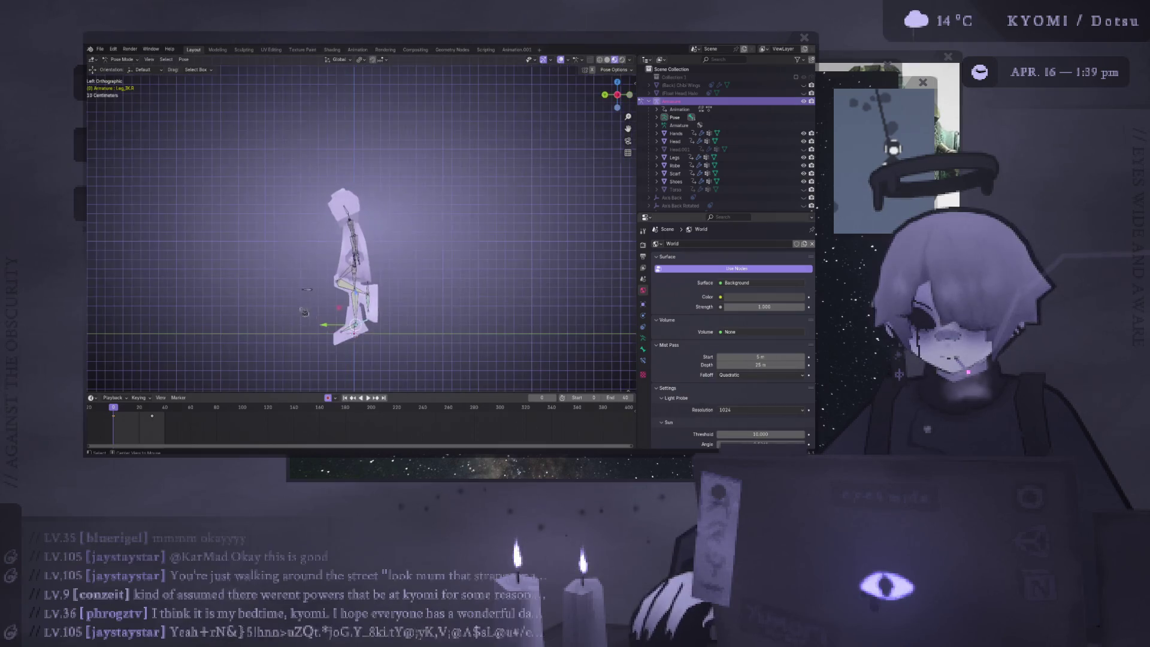
key(r)
click(420, 228)
key(g)
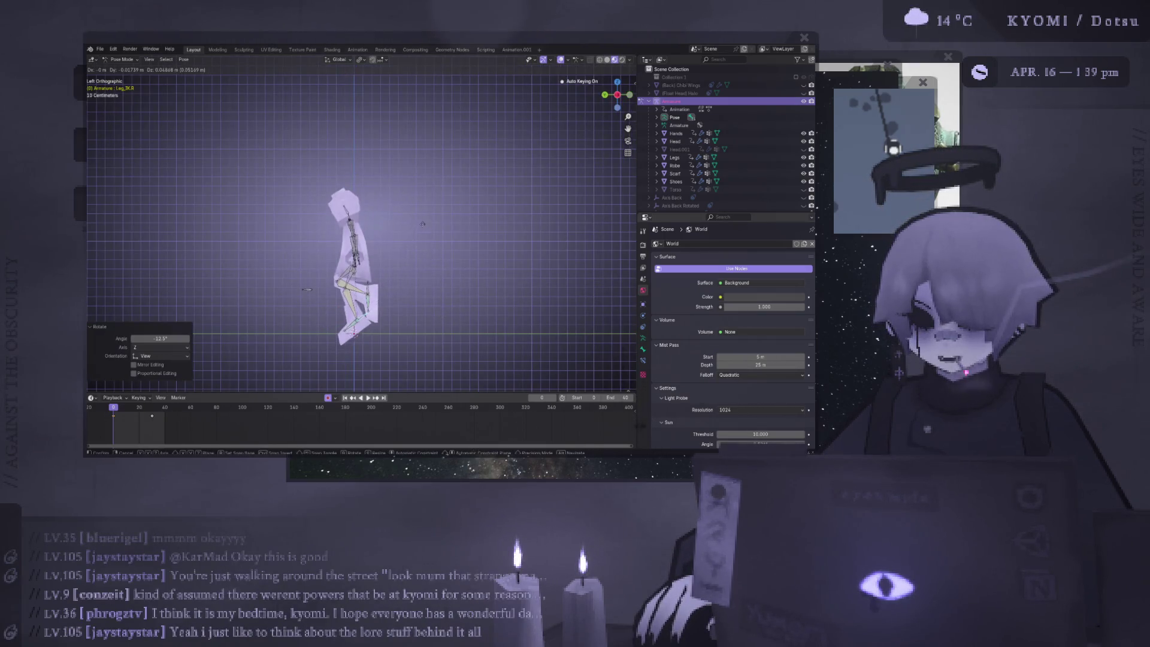
click(430, 228)
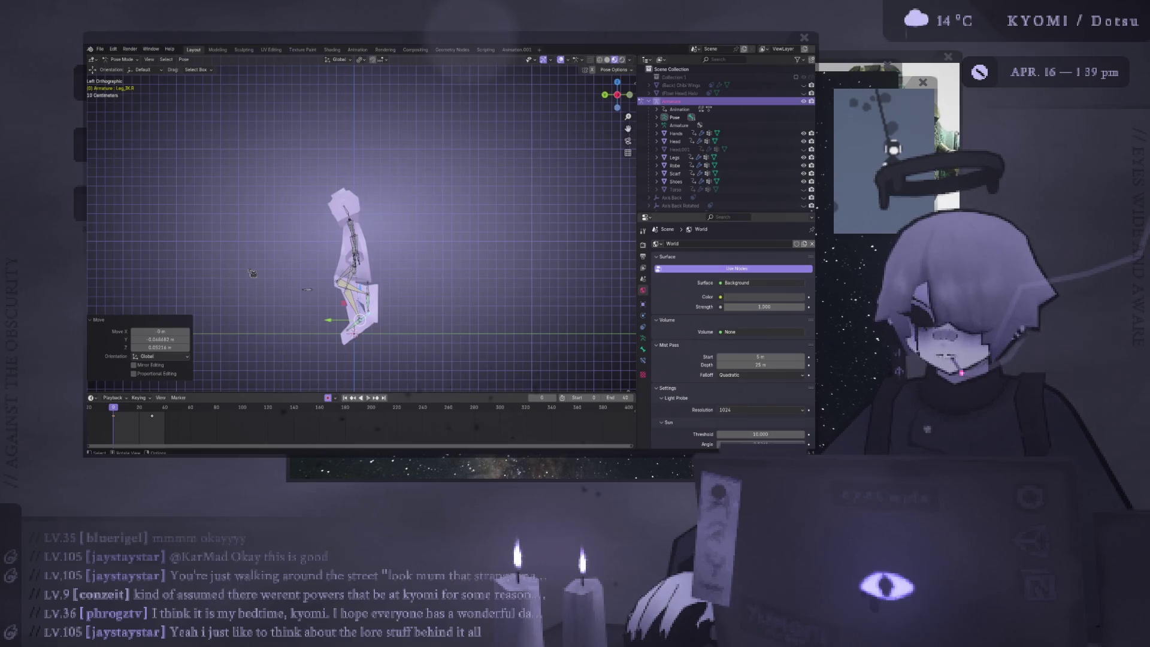
middle_drag(253, 273, 492, 278)
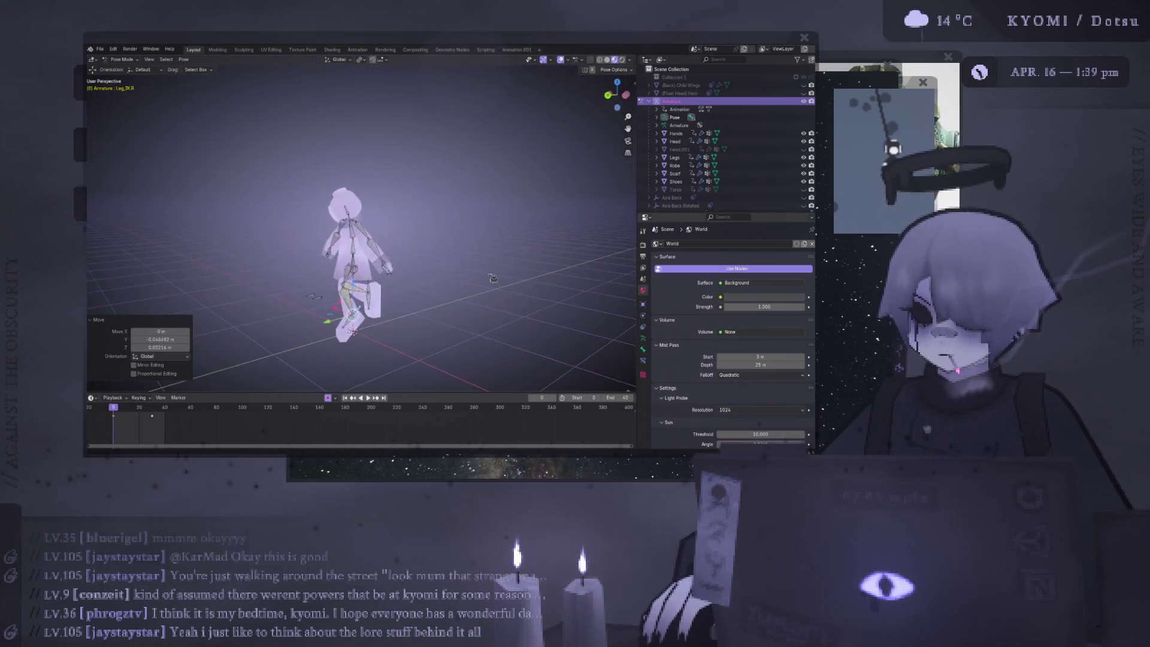
mouse_move(408, 278)
alt+middle_down()
mouse_move(381, 283)
mouse_move(403, 239)
alt+middle_up()
Move the left leg IK bone twice to settle its position
click(389, 281)
key(g)
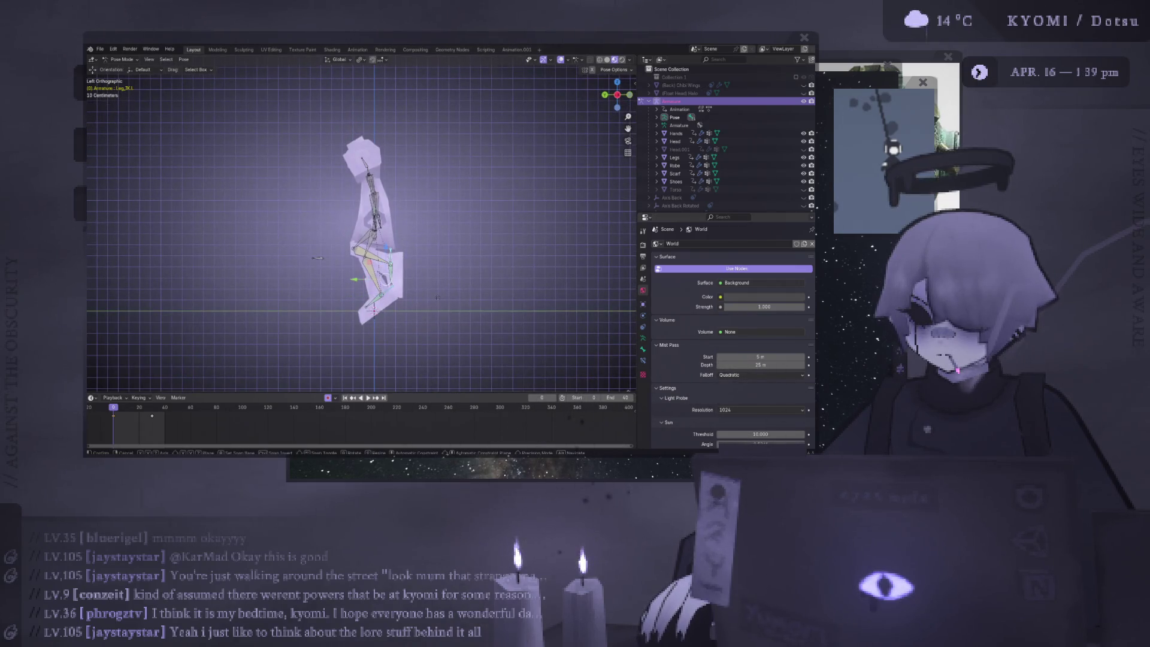
click(440, 303)
key(g)
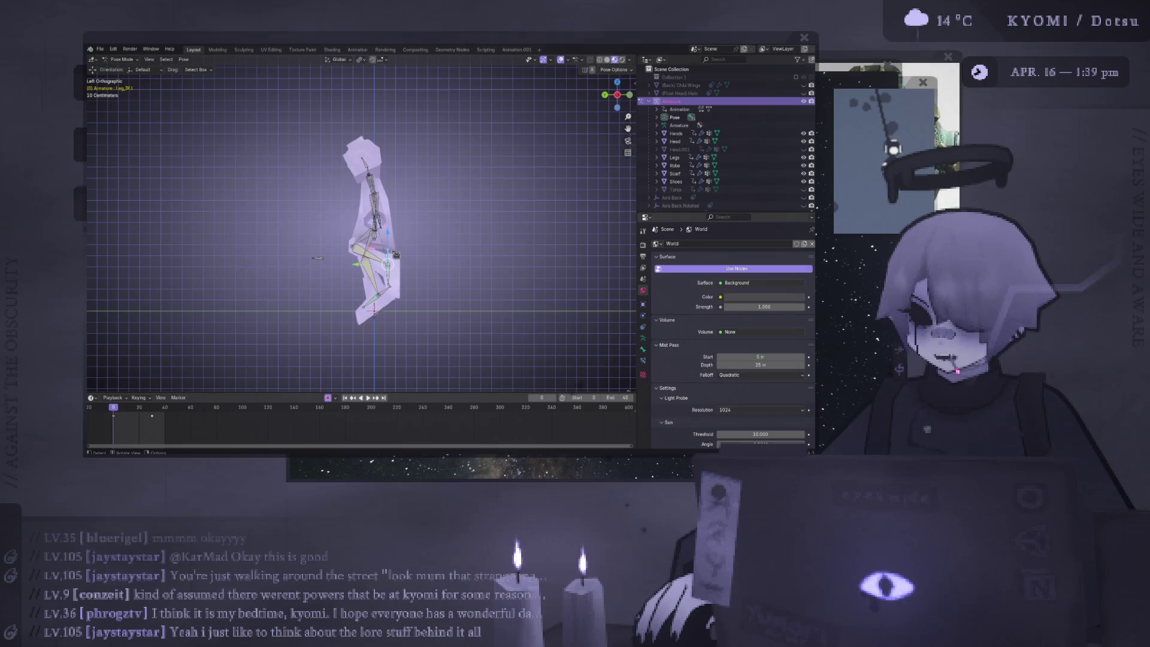
click(438, 271)
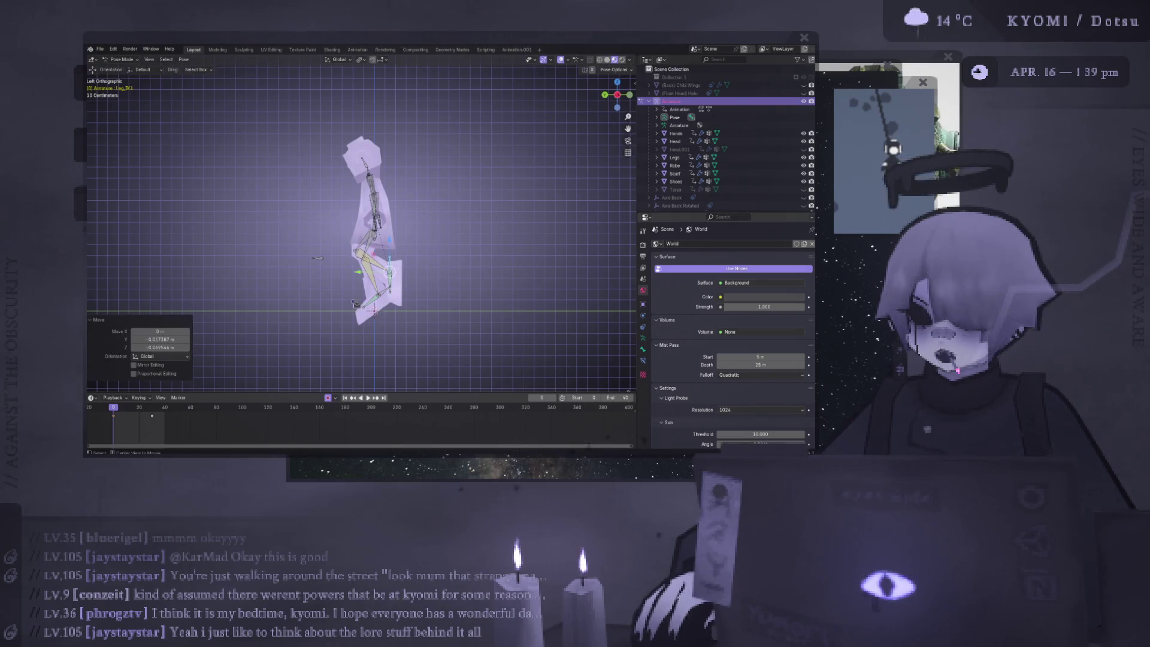
Advance one frame and save the file with Ctrl+S
key(Right)
mouse_move(268, 329)
middle_down()
mouse_move(225, 309)
mouse_move(516, 269)
mouse_move(489, 276)
middle_up()
key(ctrl+s)
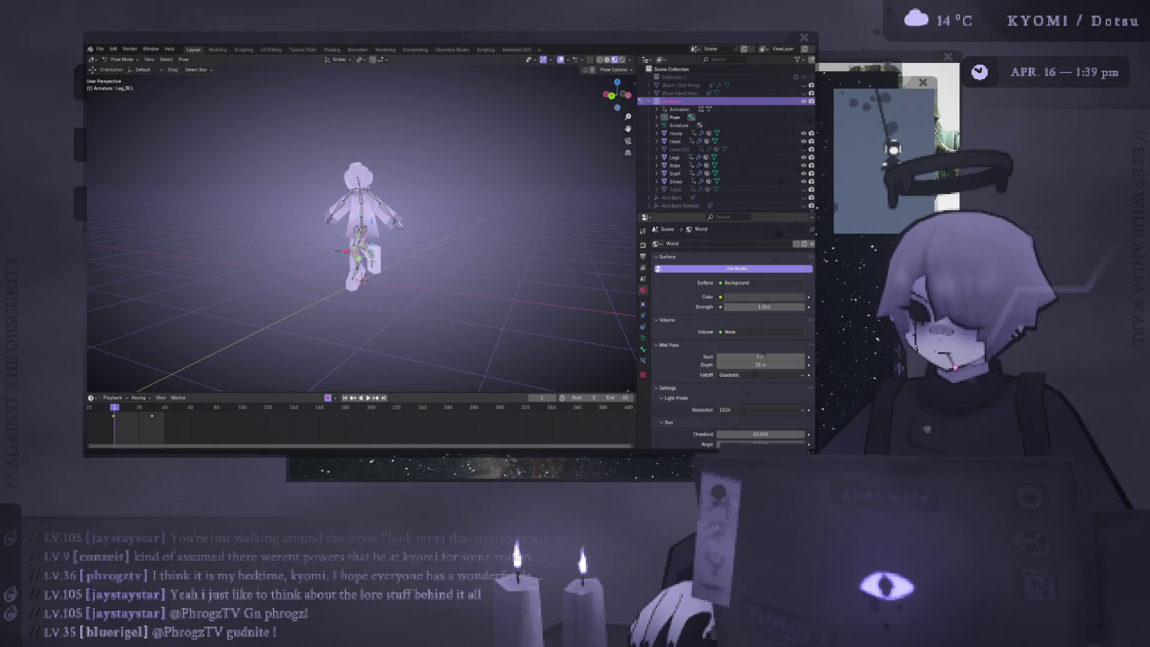
Shift the leg bone slightly, face the character front-on, and re-enable Viewport Overlays
mouse_move(384, 258)
middle_down()
mouse_move(360, 277)
mouse_move(403, 236)
mouse_move(465, 215)
mouse_move(462, 251)
middle_up()
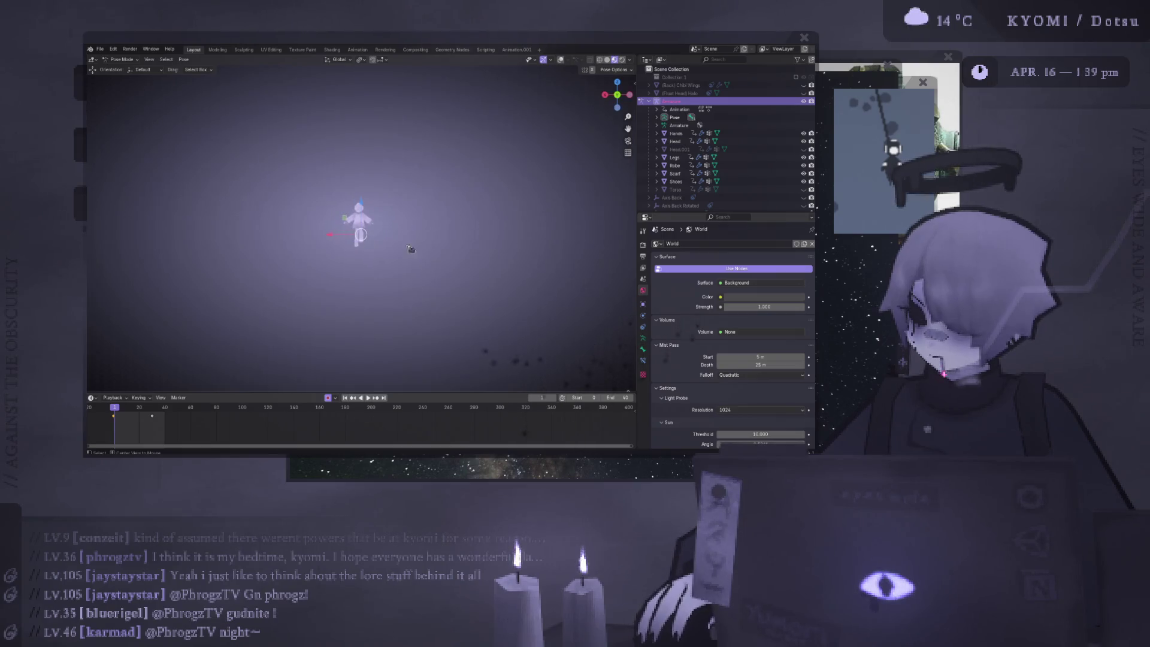
scroll(465, 254, up, 6)
key(g)
click(462, 251)
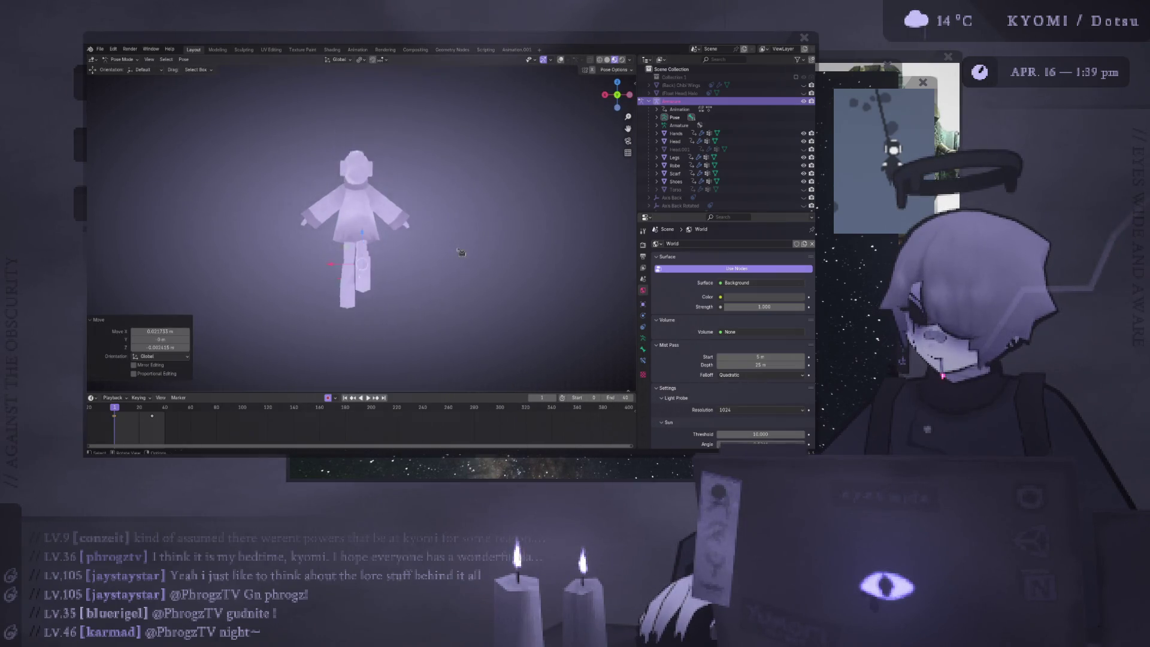
alt+scroll(403, 284, down, 1)
mouse_move(352, 298)
alt+middle_down()
mouse_move(399, 300)
mouse_move(179, 281)
mouse_move(224, 281)
alt+middle_up()
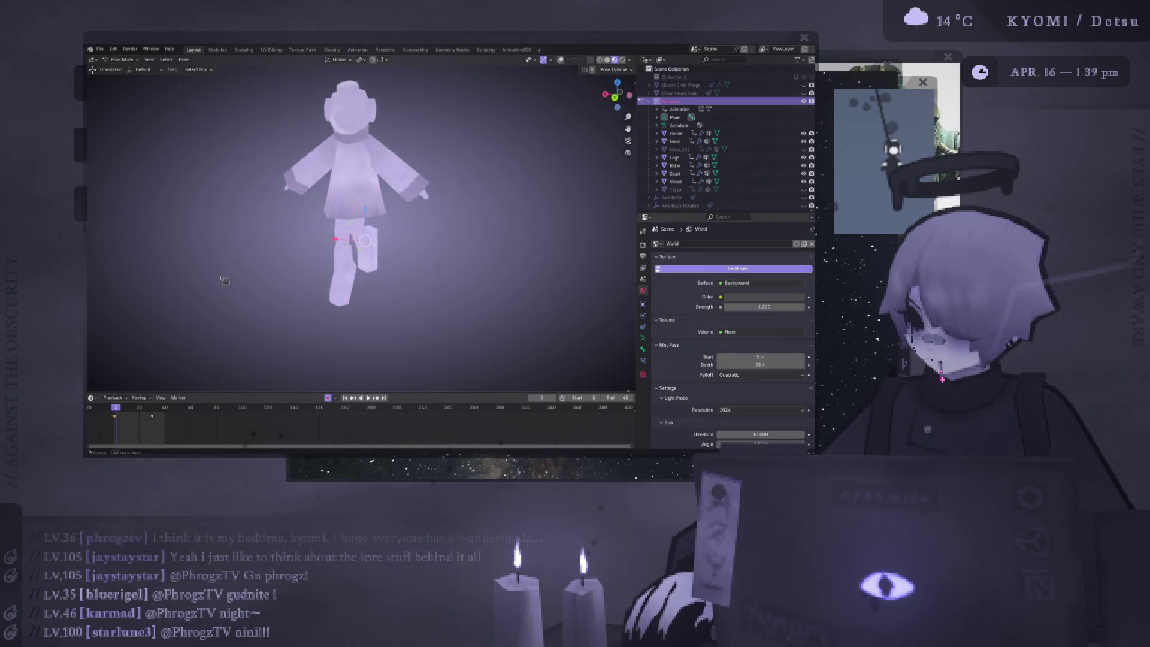
click(561, 60)
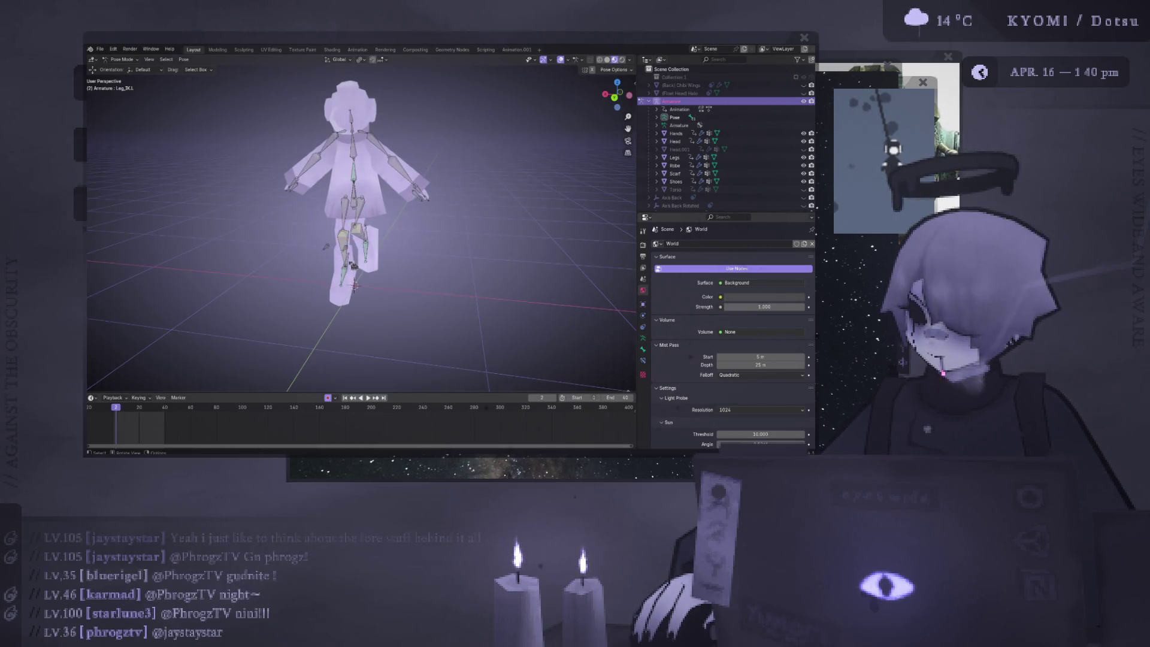
Return to frame 1 and move the right leg IK bone from the back view
key(Left)
key(ctrl+KP_1)
key(g)
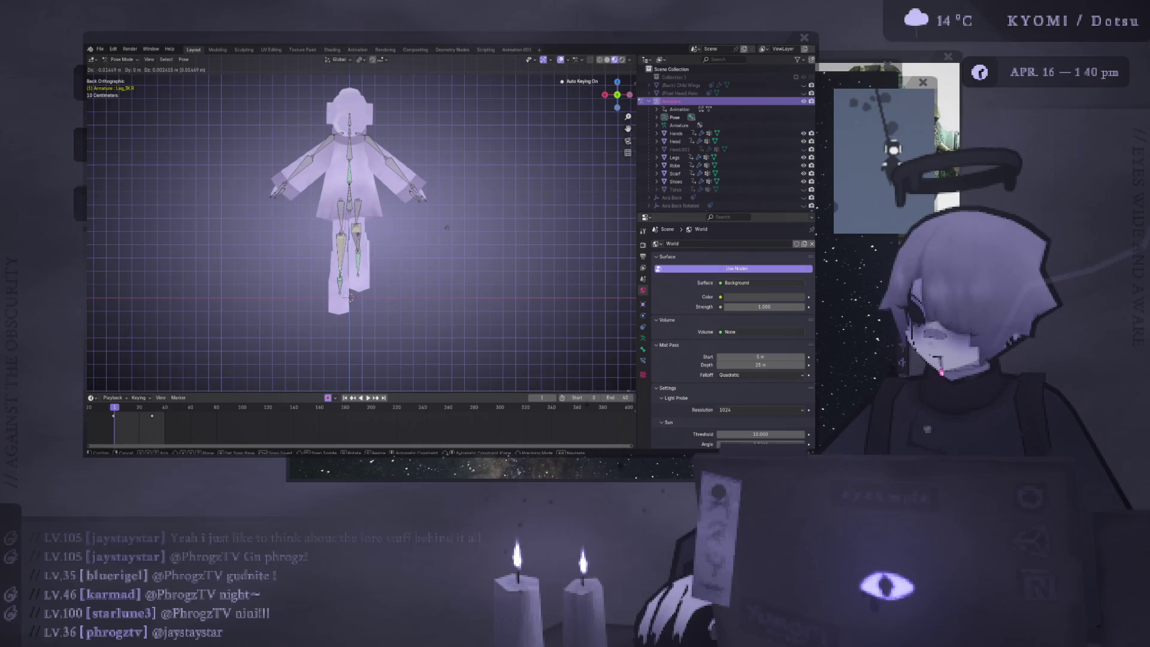
click(446, 228)
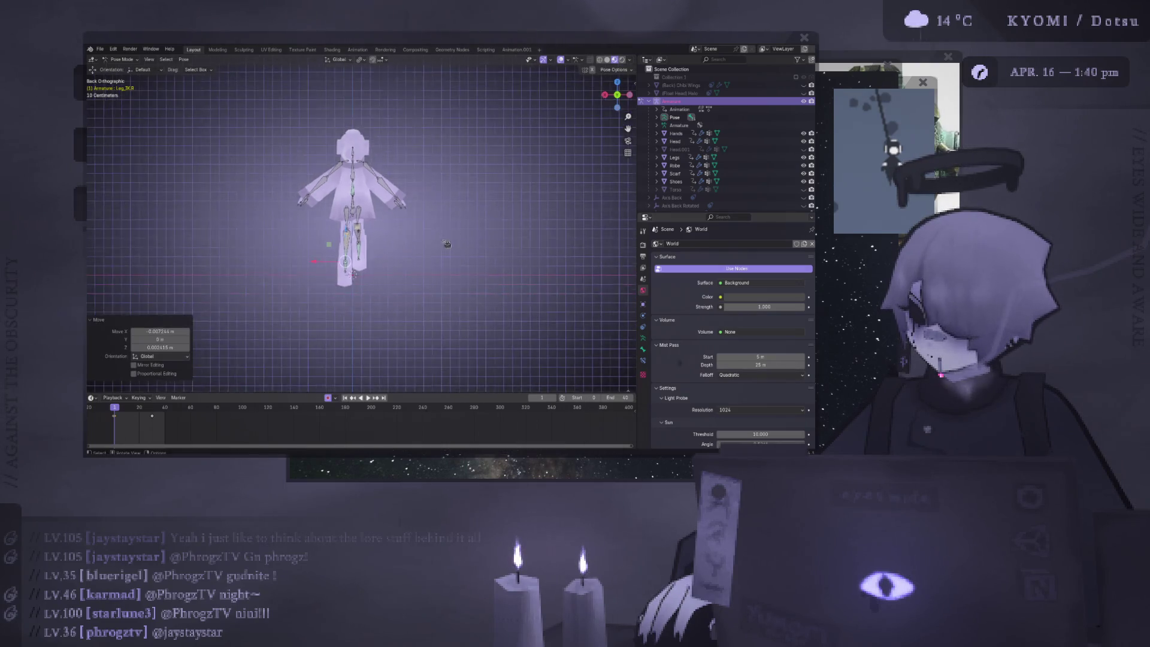
middle_drag(446, 228, 359, 246)
Reposition the right knee pole target further left in several small moves
click(329, 251)
key(g)
click(329, 252)
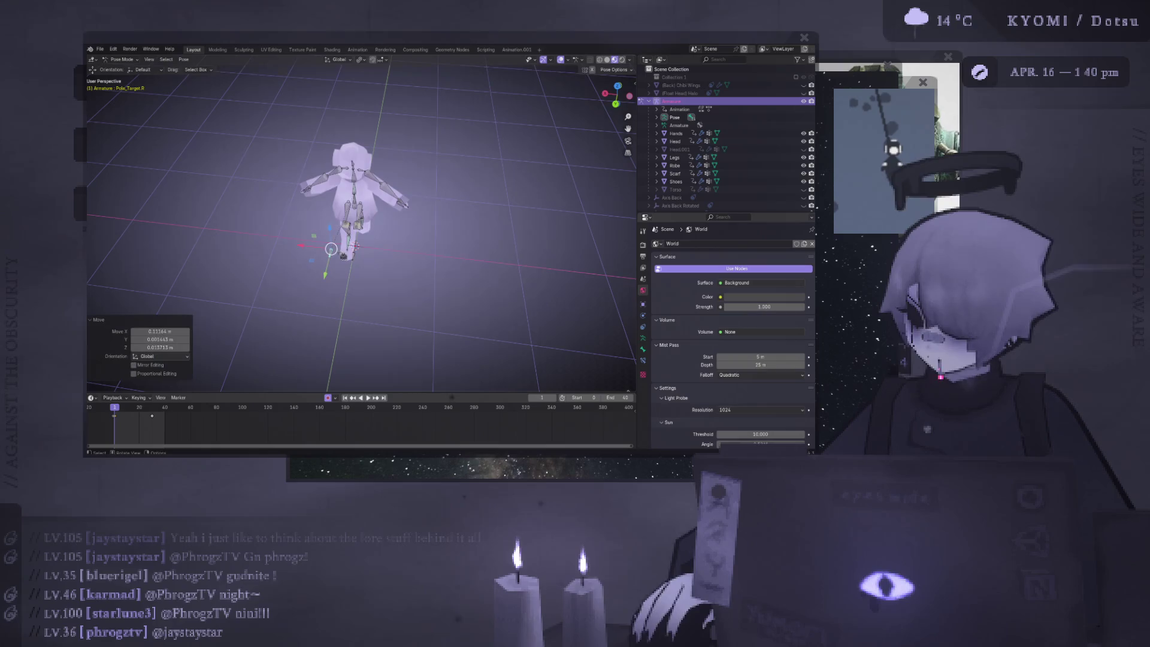
key(g)
click(362, 259)
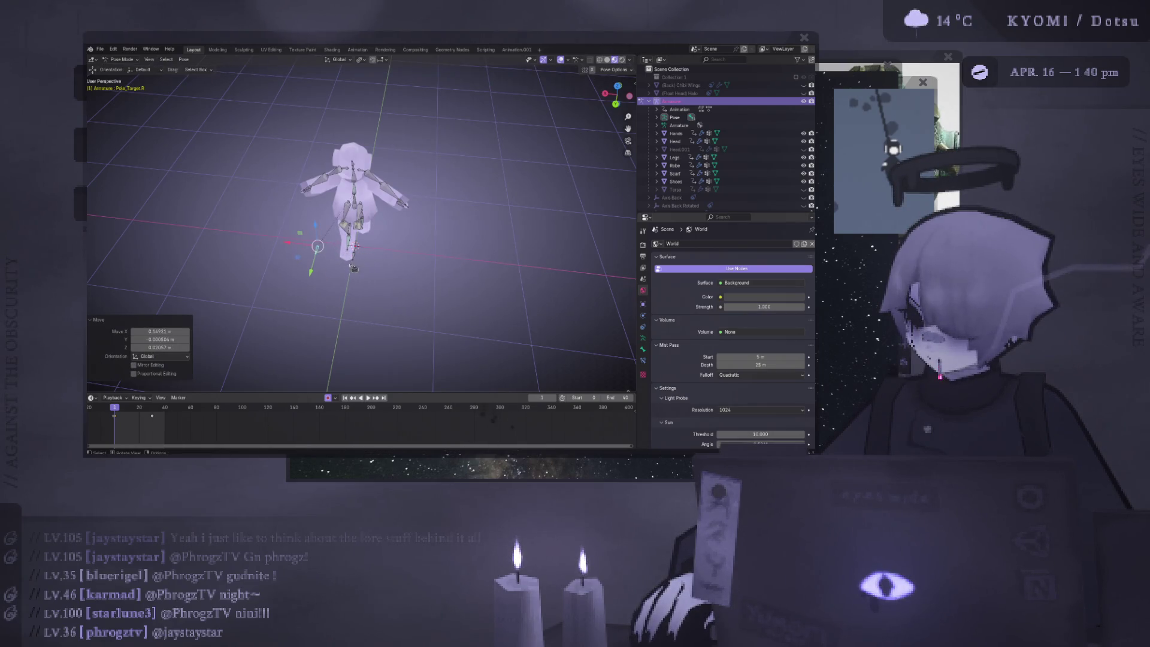
key(g)
click(361, 256)
mouse_move(362, 257)
middle_down()
mouse_move(491, 311)
mouse_move(449, 287)
mouse_move(392, 190)
mouse_move(335, 258)
middle_up()
click(325, 253)
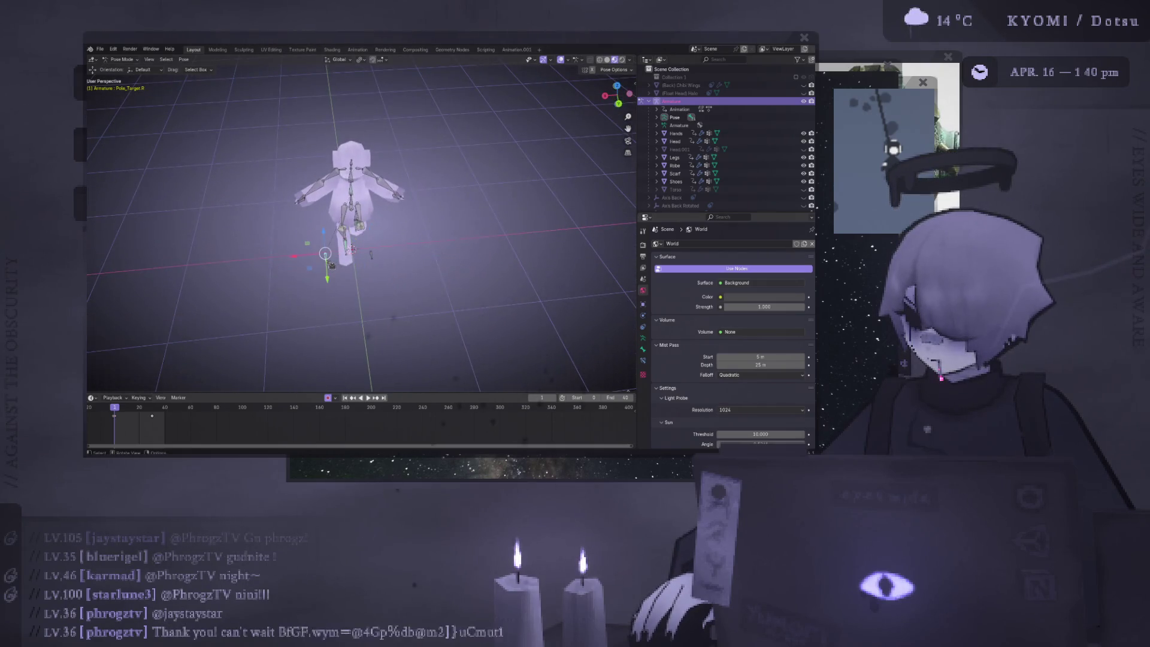
Box-select the left pole target, then select and move the right pole target
key(b)
drag(337, 260, 379, 246)
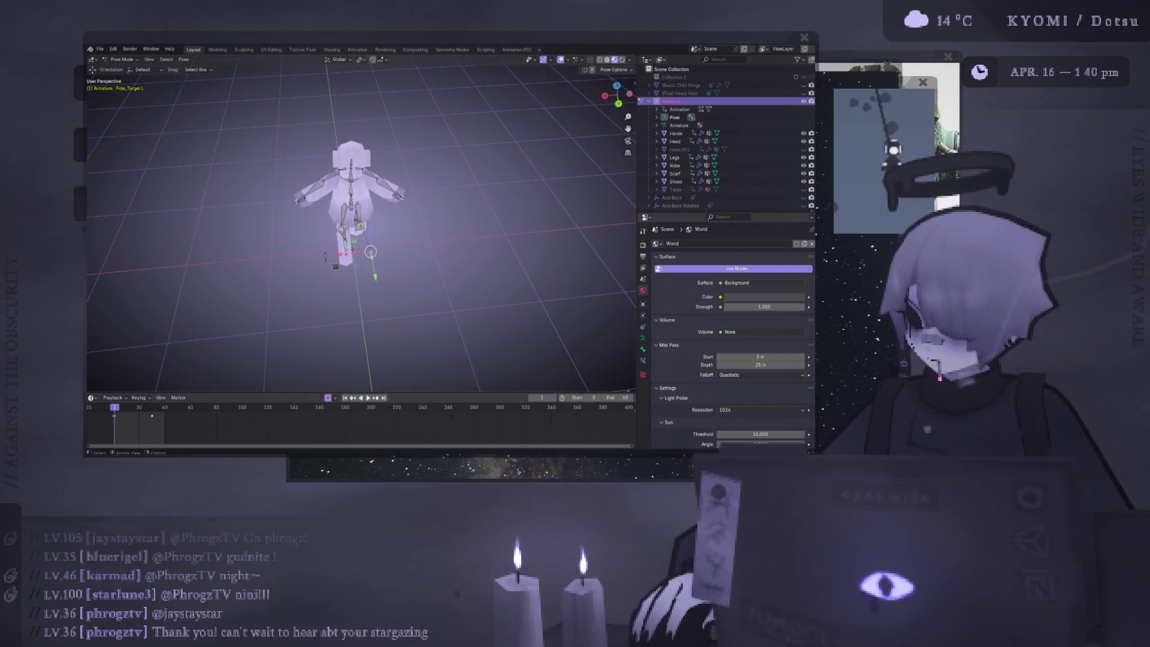
click(329, 255)
key(g)
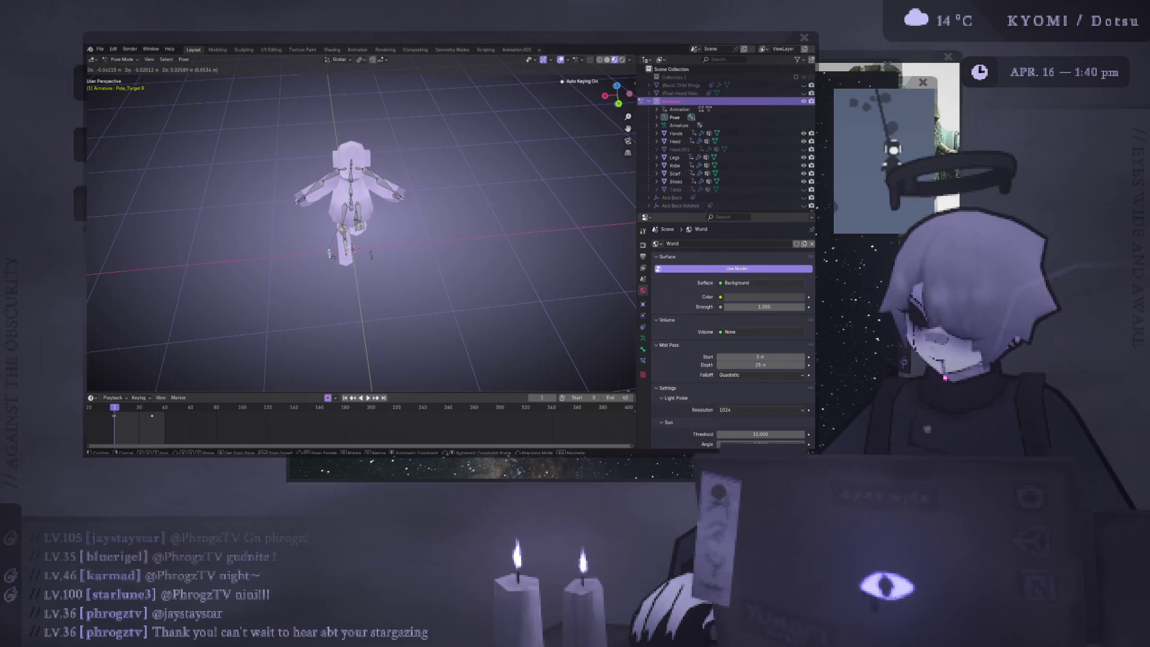
click(335, 248)
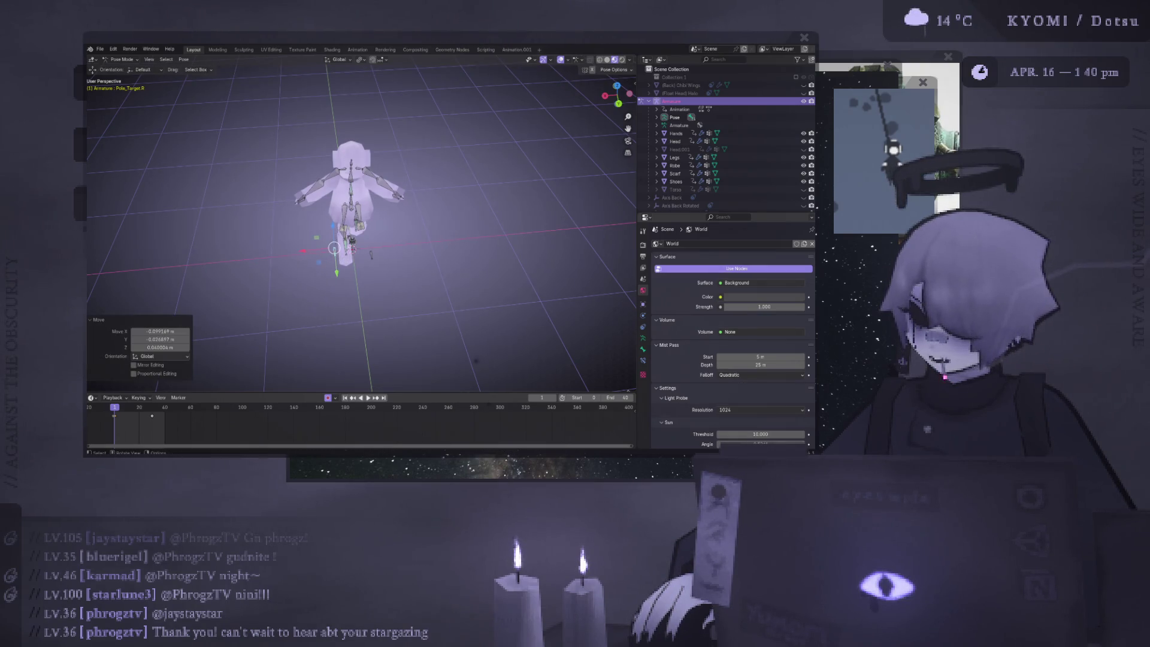
Rotate the right knee bone while viewing the armature from directly above
click(359, 224)
mouse_move(431, 227)
middle_down()
mouse_move(419, 203)
mouse_move(411, 223)
middle_up()
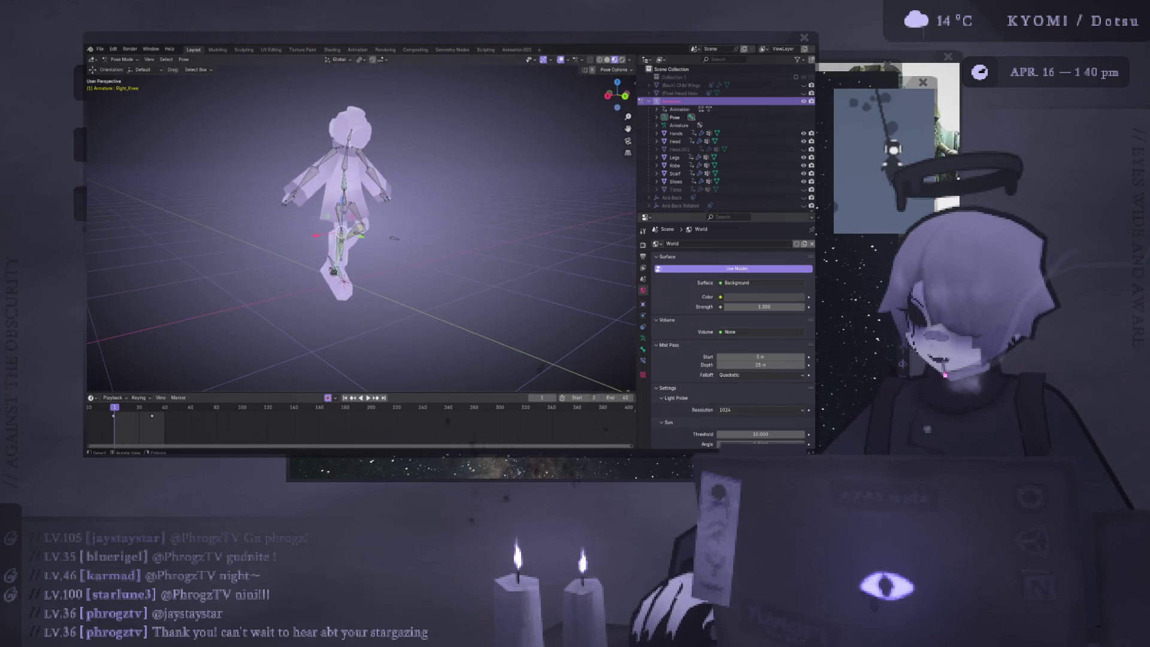
key(KP_7)
key(r)
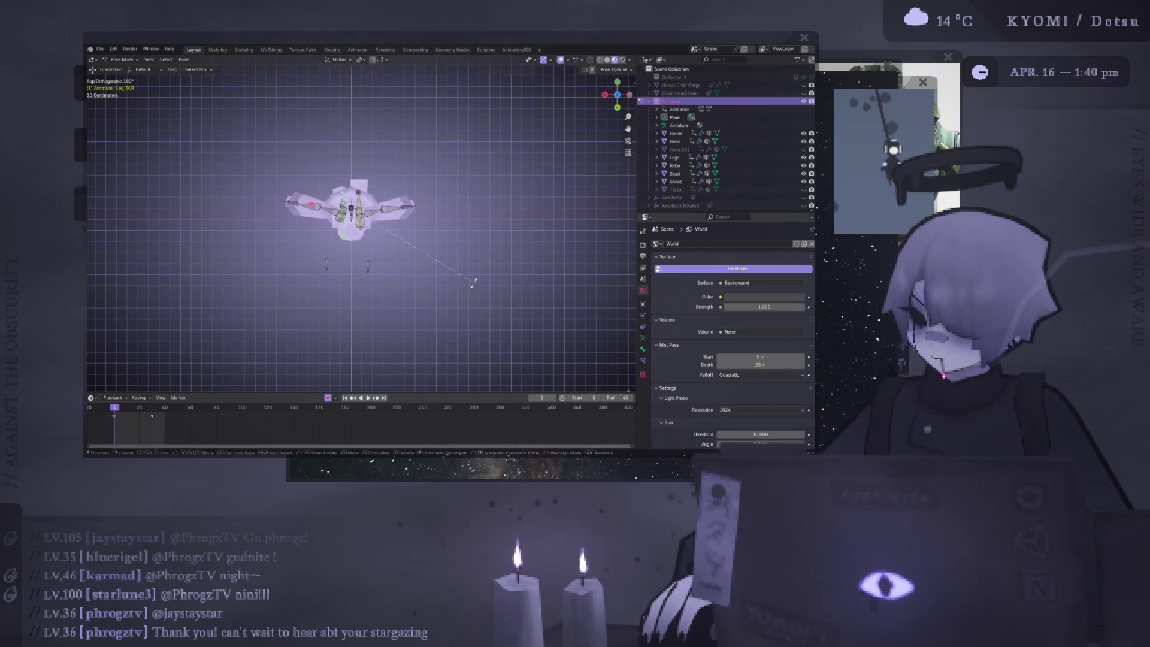
key(g)
click(456, 313)
mouse_move(455, 313)
middle_down()
mouse_move(431, 141)
mouse_move(442, 150)
mouse_move(420, 160)
middle_up()
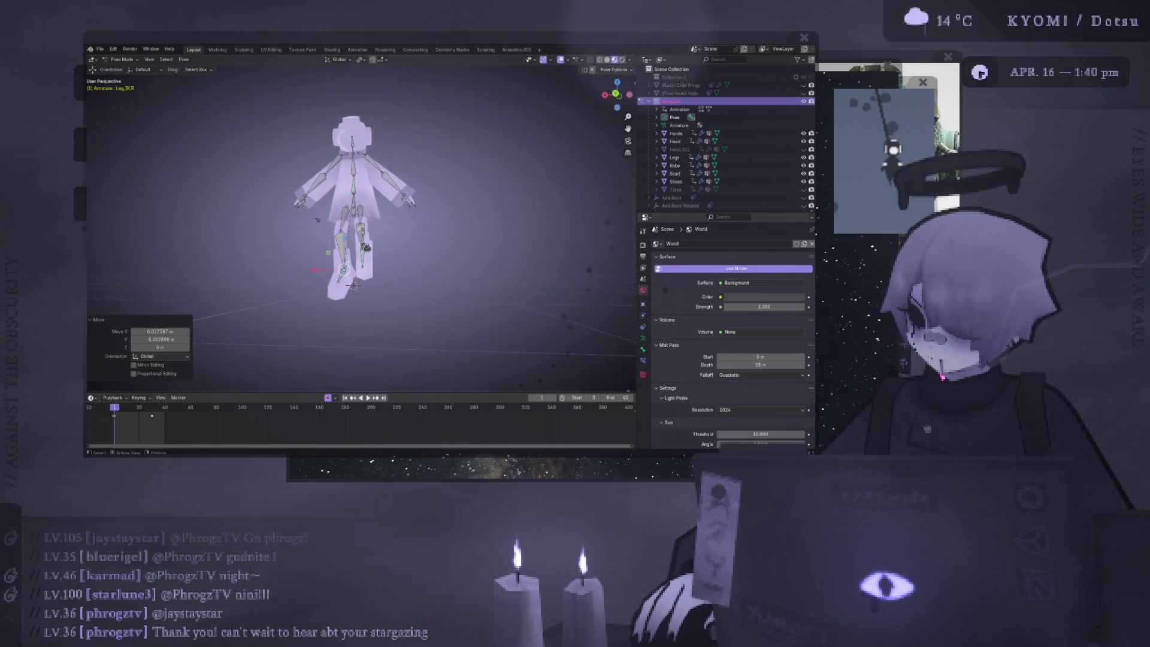
Rotate the left knee bone slightly and move the left leg IK bone in back view
click(347, 221)
key(ctrl+KP_1)
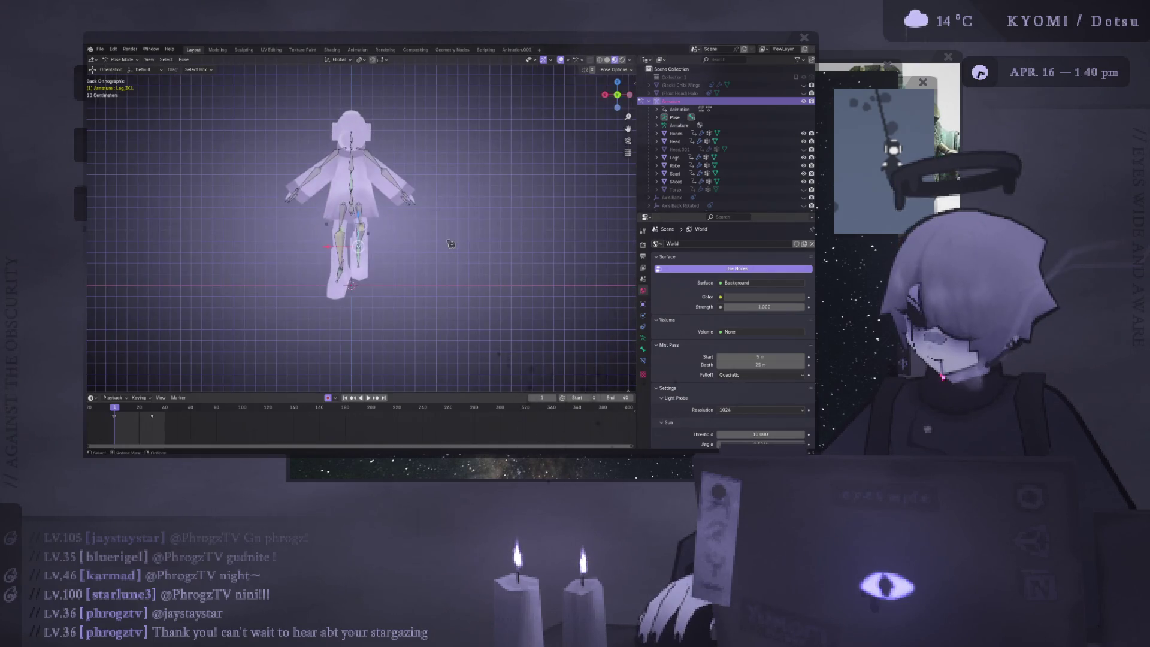
key(r)
click(452, 239)
key(g)
click(451, 230)
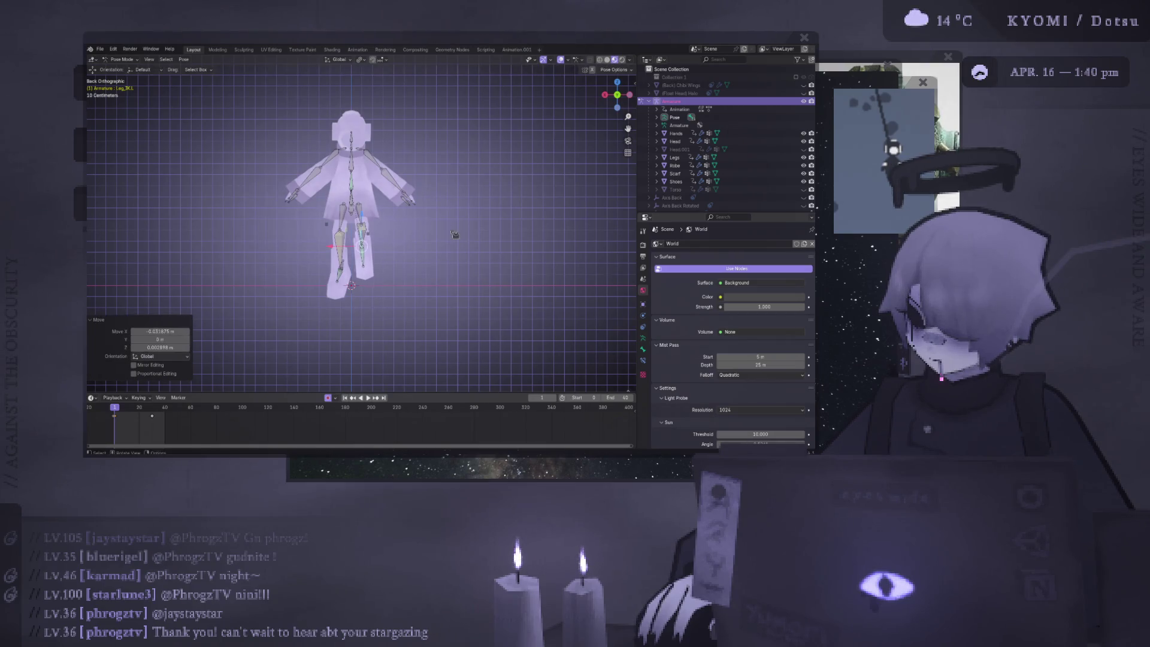
mouse_move(450, 233)
middle_down()
mouse_move(431, 263)
mouse_move(190, 271)
middle_up()
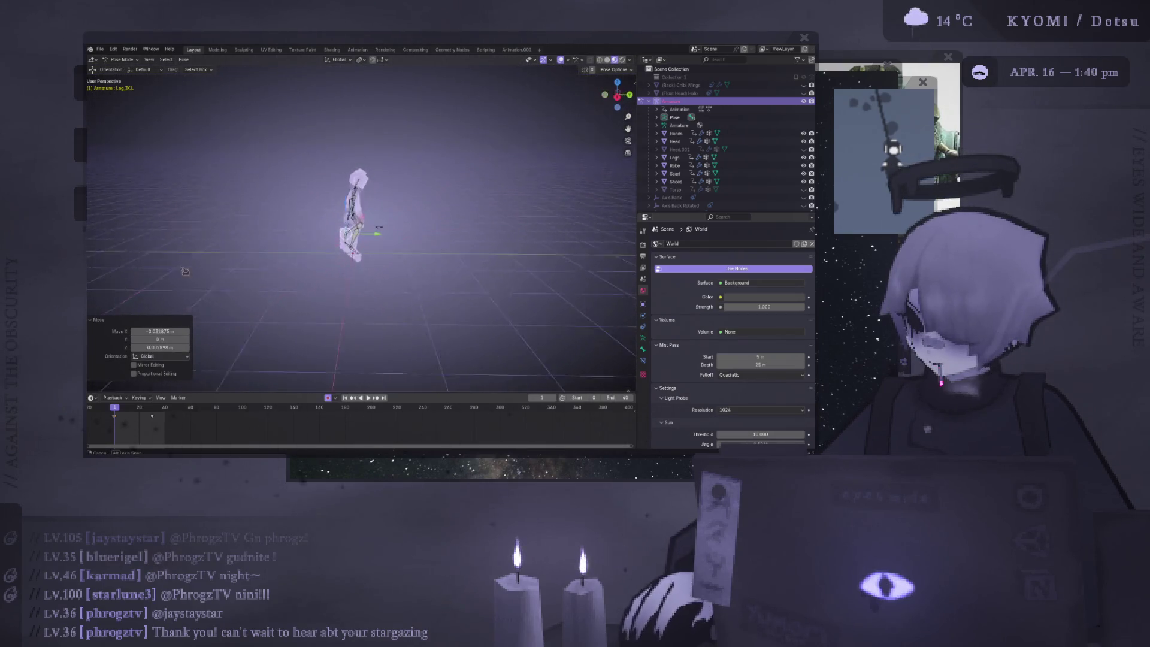
Rotate and move the right leg IK bone from the right-side view
click(337, 257)
key(KP_3)
scroll(336, 257, up, 4)
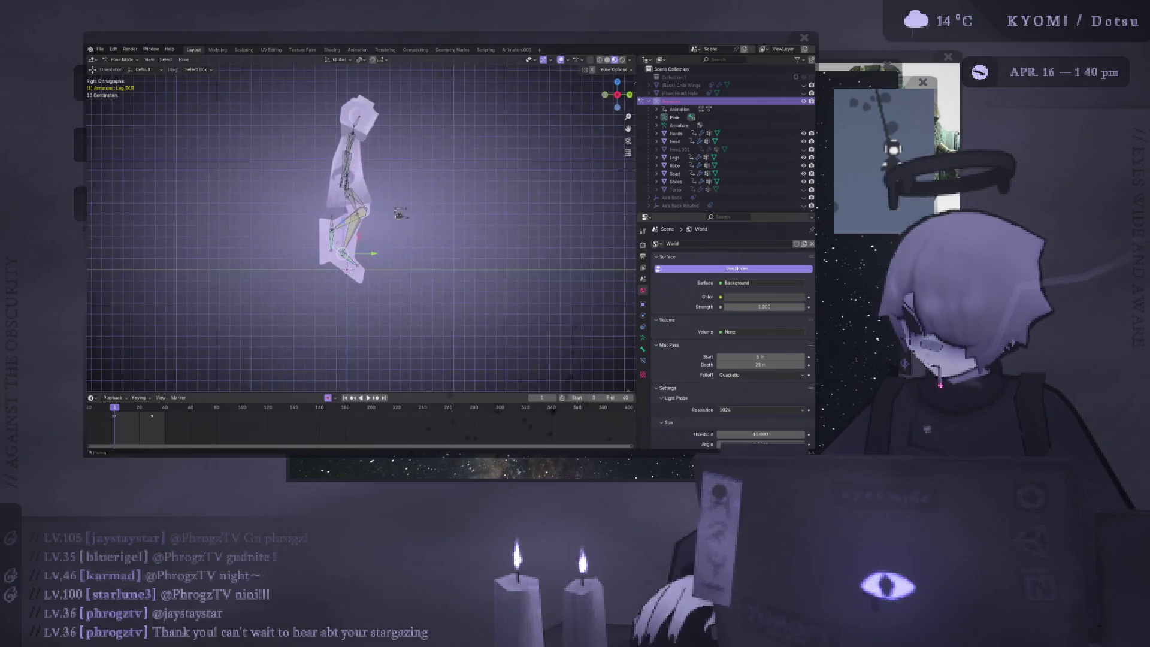
key(r)
click(447, 252)
key(g)
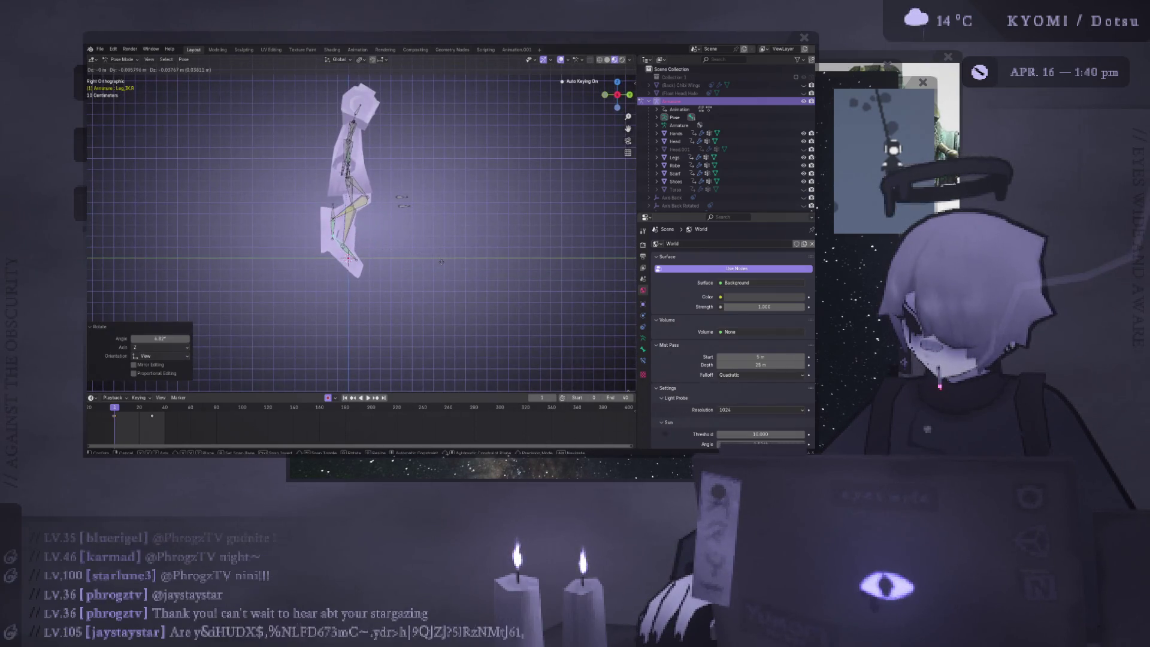
click(441, 261)
mouse_move(441, 261)
middle_down()
mouse_move(386, 191)
mouse_move(349, 195)
middle_up()
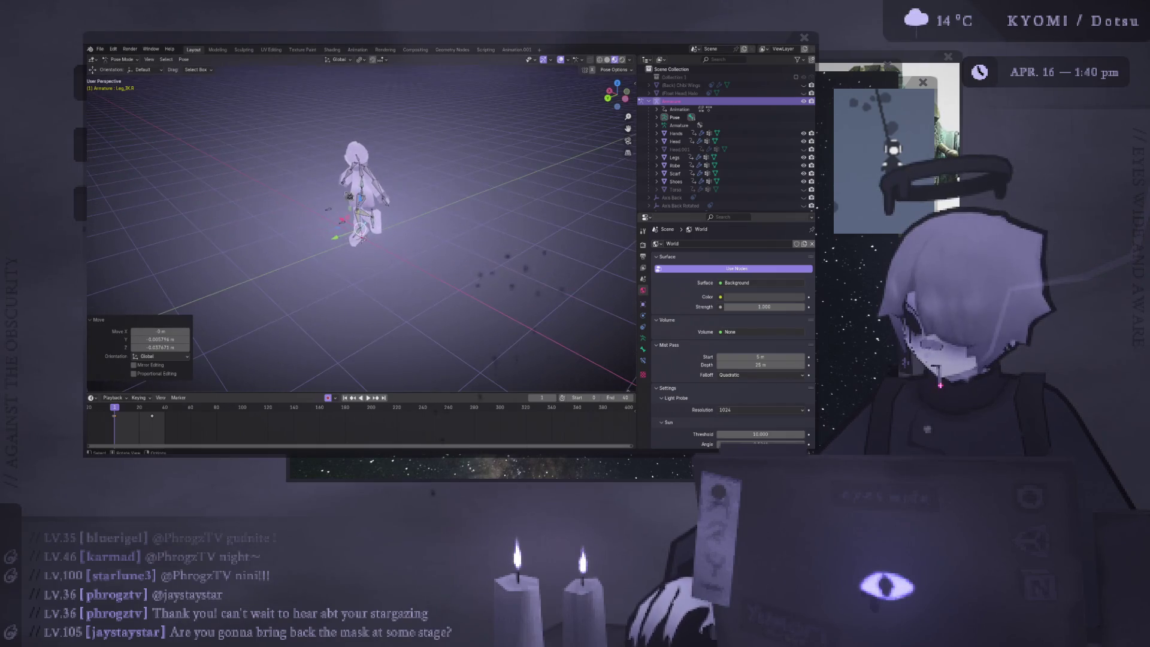
Hide the grid and bones to check the mesh, compare the rest pose, then show them again
click(561, 60)
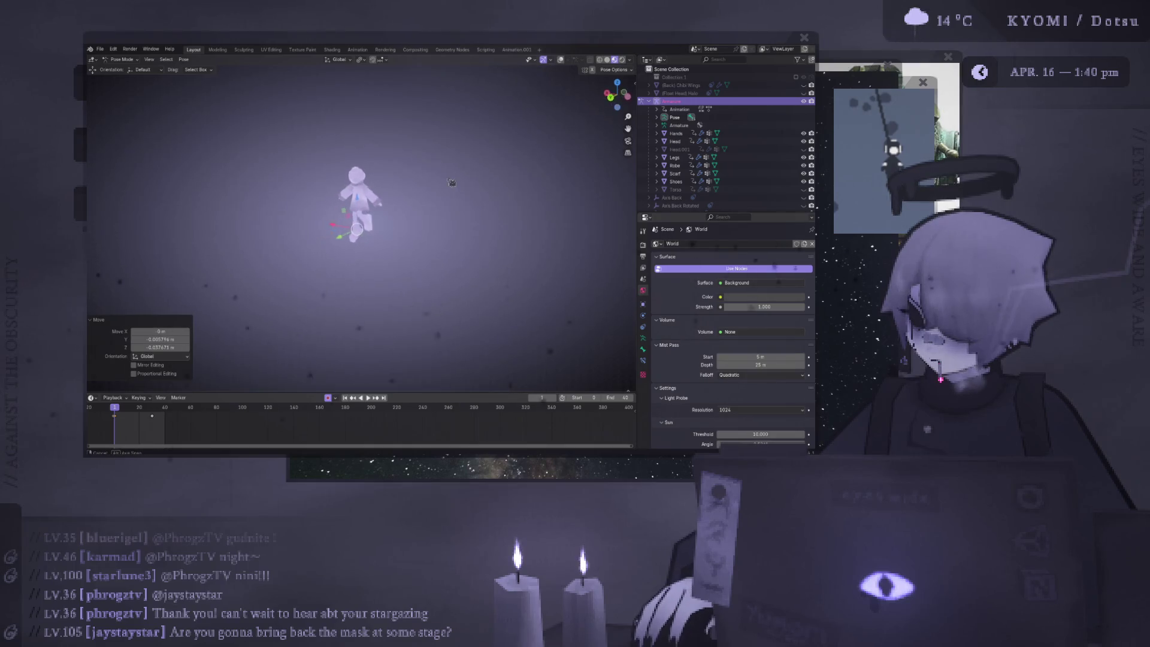
scroll(460, 124, up, 4)
key(Tab)
middle_drag(460, 124, 435, 131)
scroll(434, 132, up, 3)
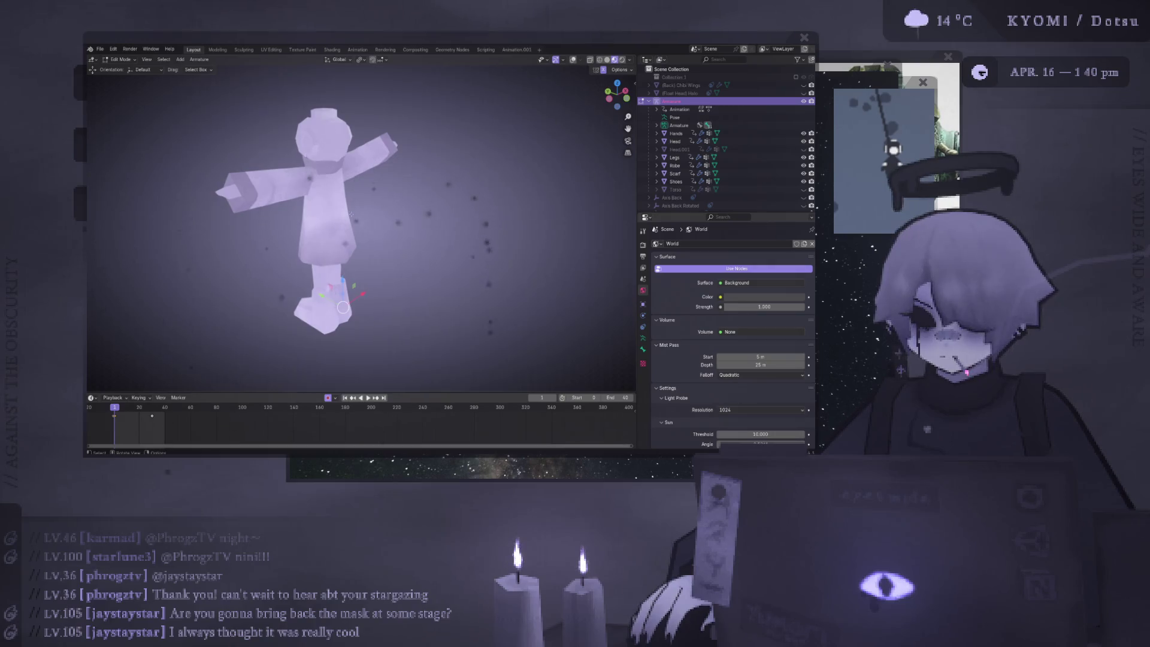
key(Tab)
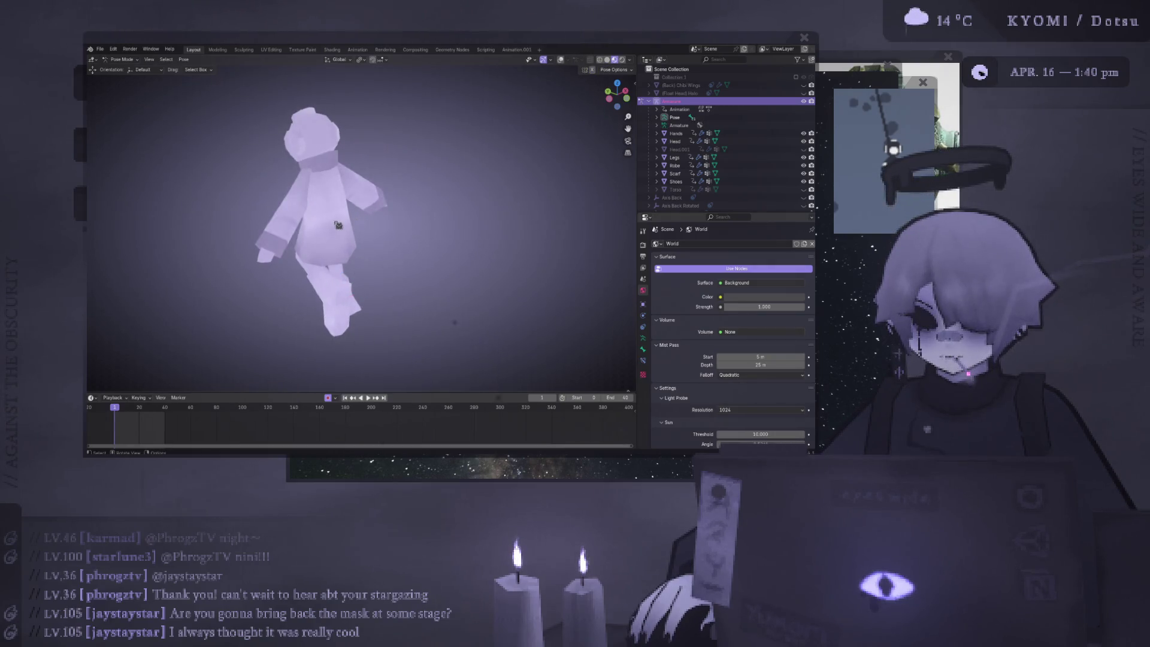
click(560, 62)
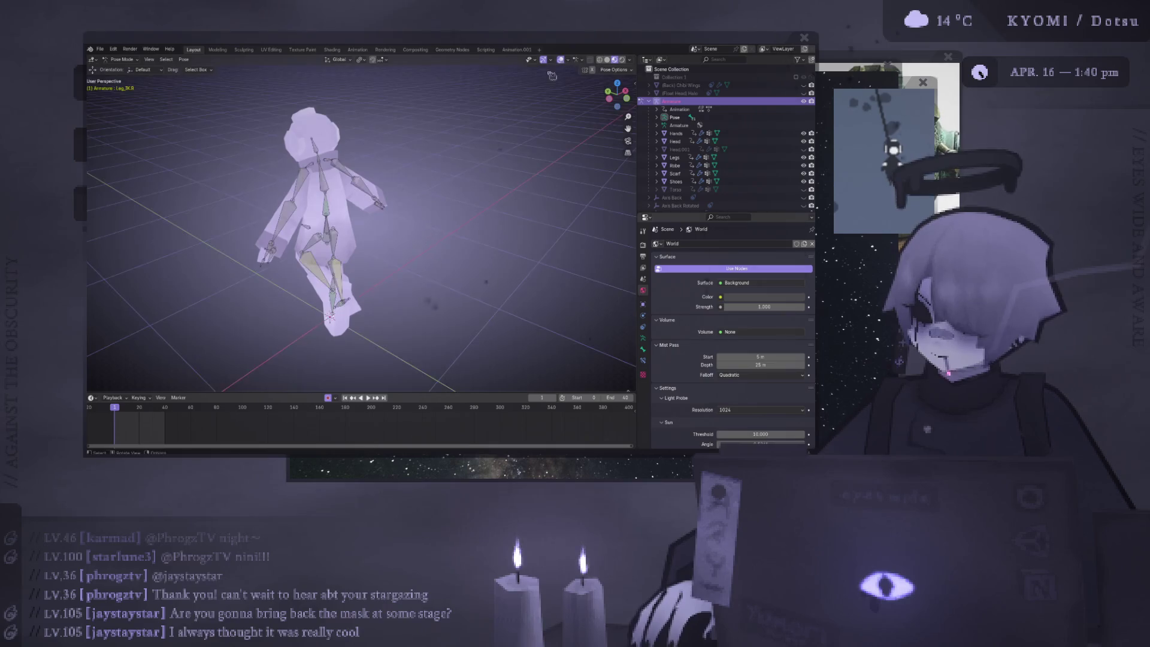
key(Tab)
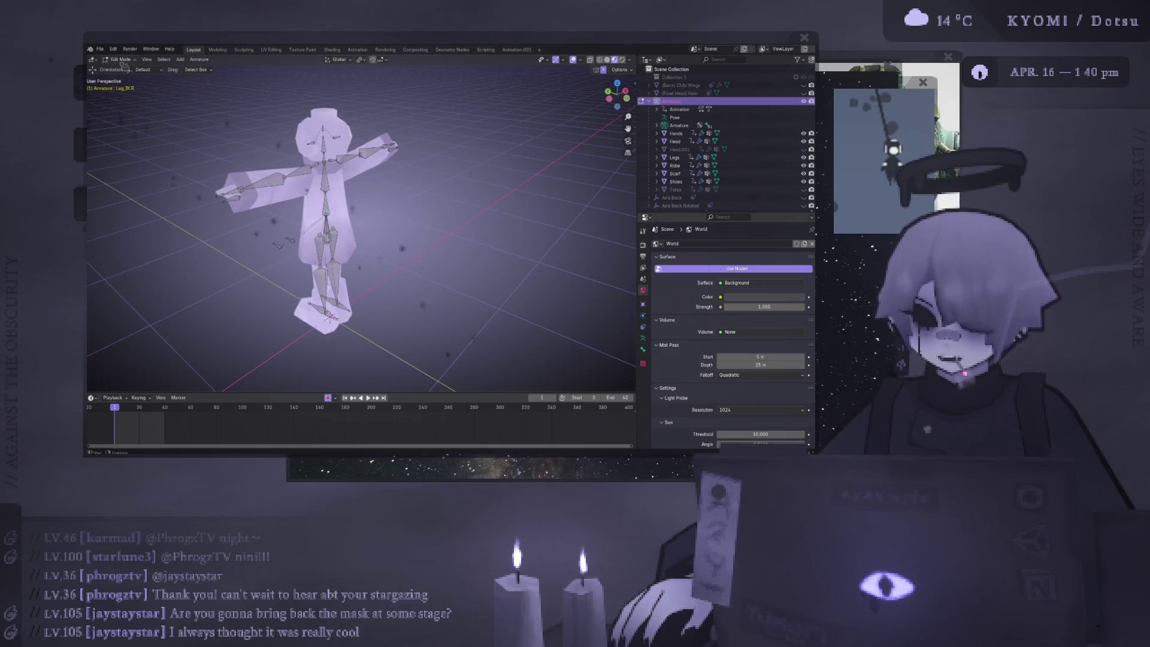
Switch the armature to Object Mode from the interaction mode list
click(122, 60)
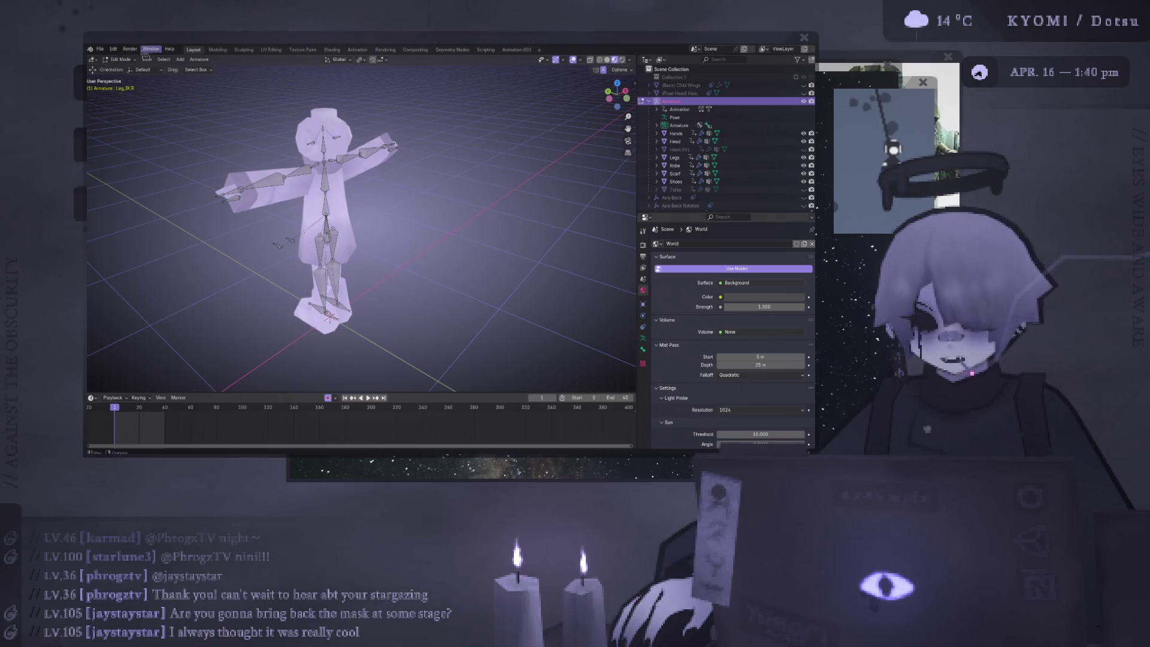
click(120, 60)
click(125, 69)
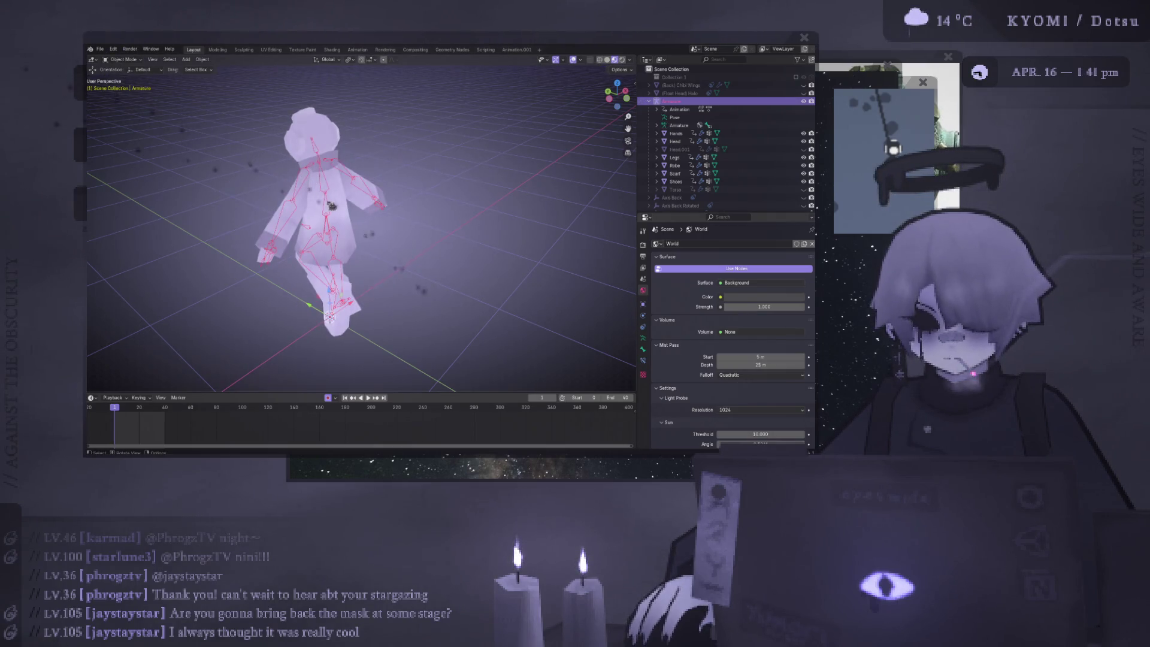
Select Robe, glance at the armature's rest pose, then view the character's left side with Robe active
click(343, 199)
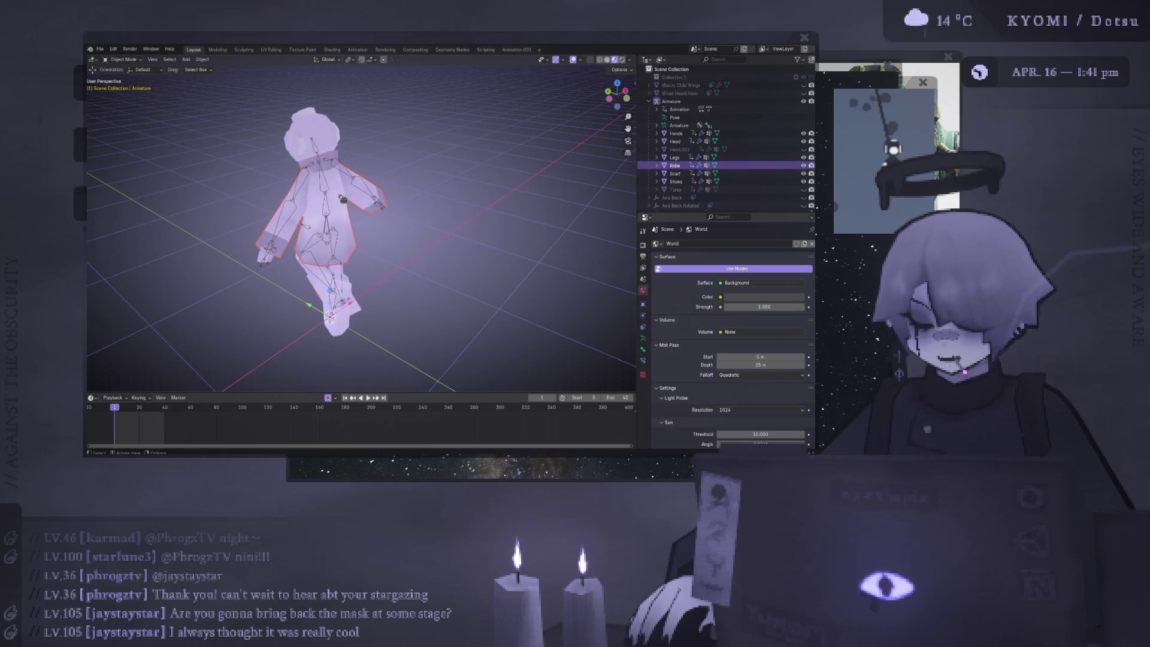
scroll(343, 199, up, 2)
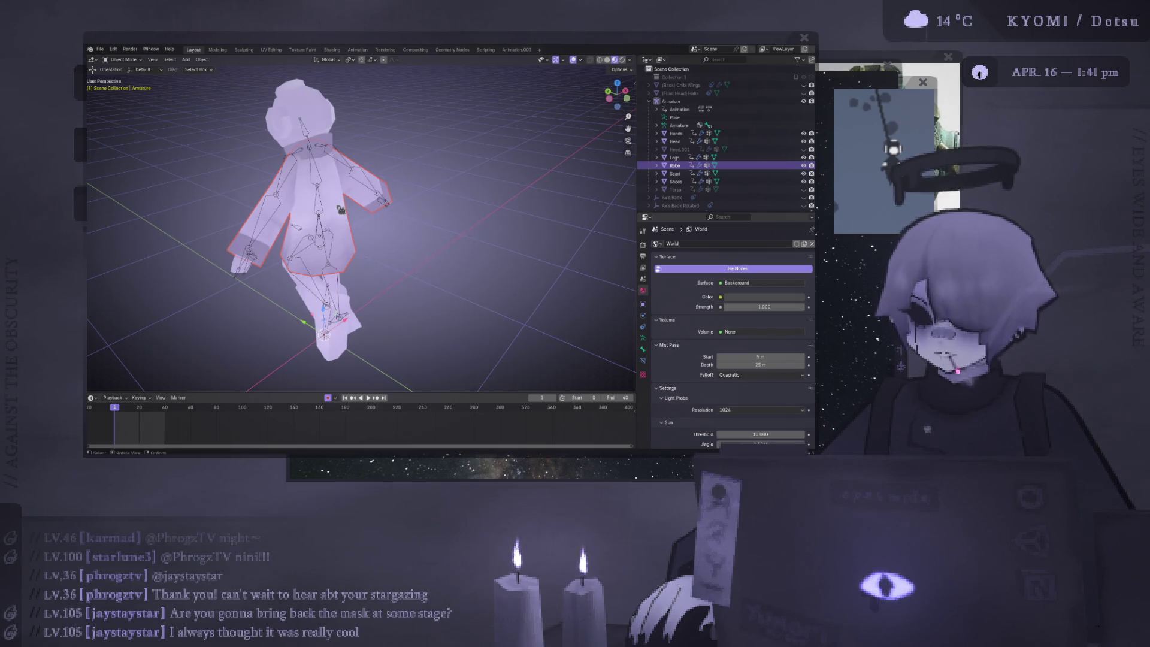
key(Tab)
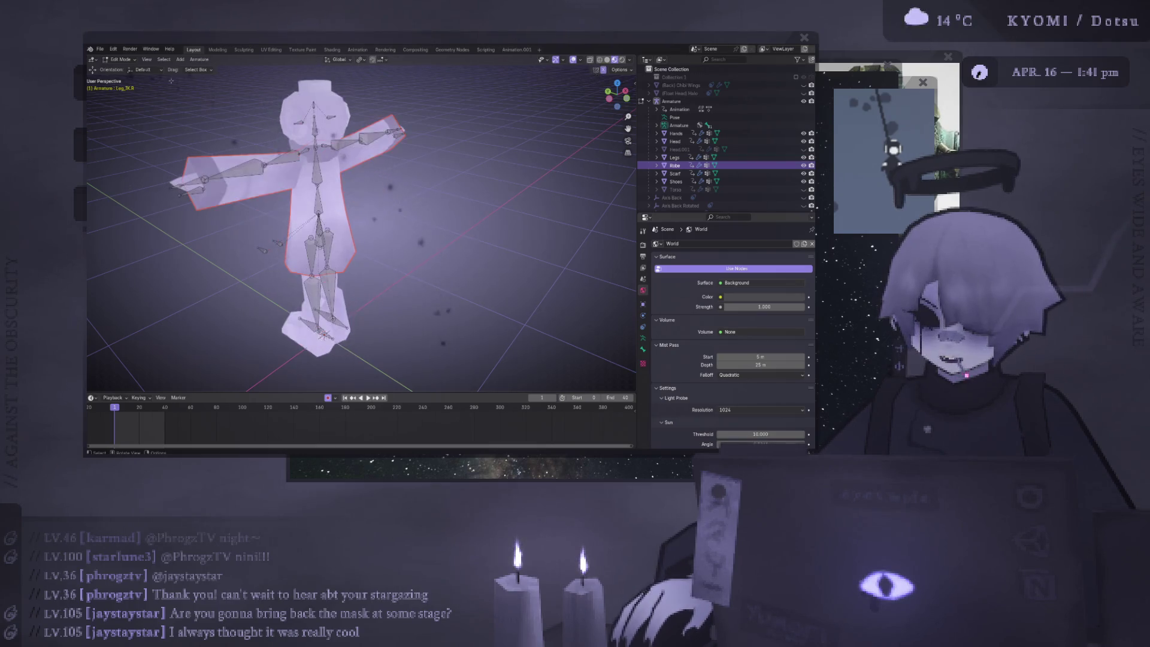
key(Tab)
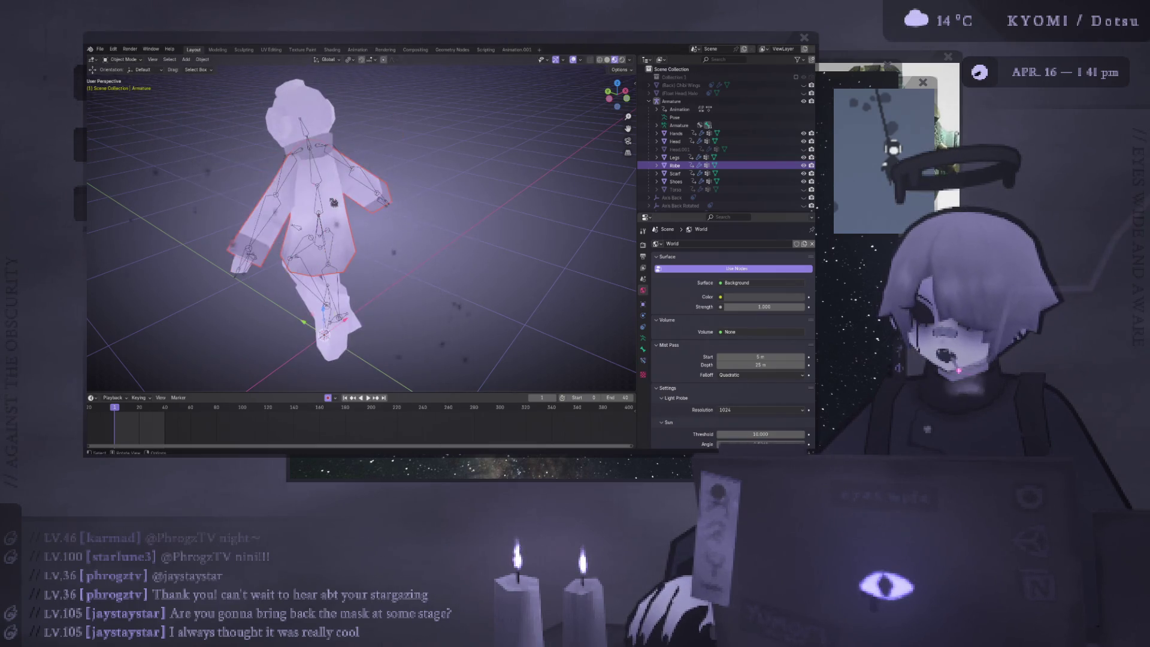
alt+middle_drag(373, 208, 156, 120)
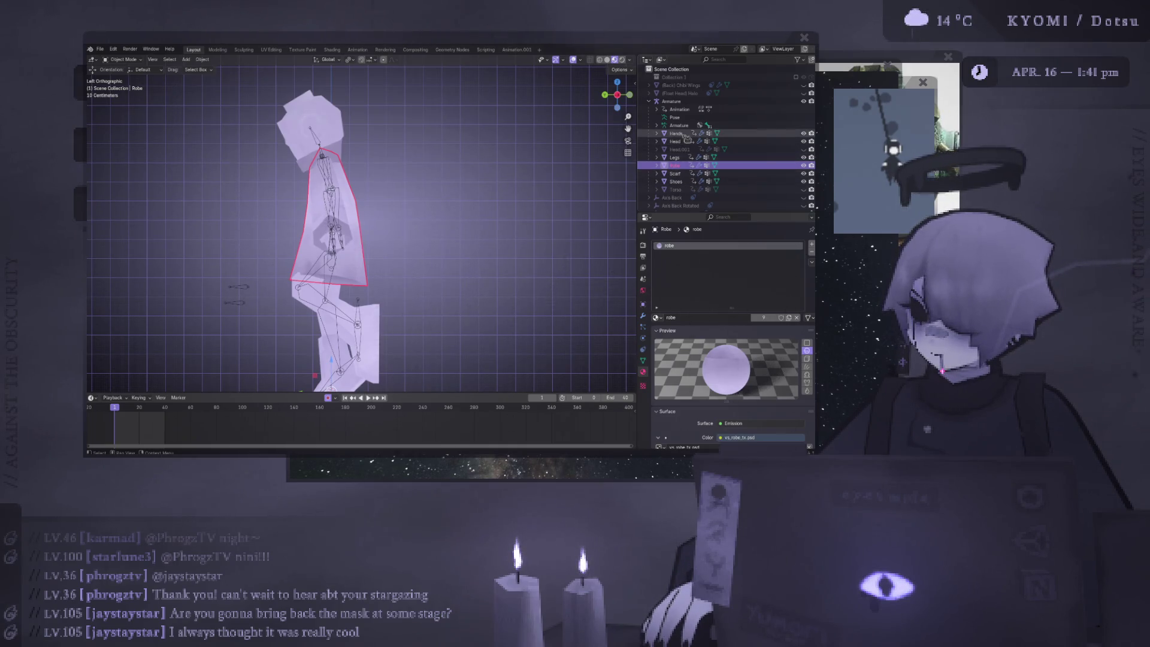
click(677, 142)
click(686, 166)
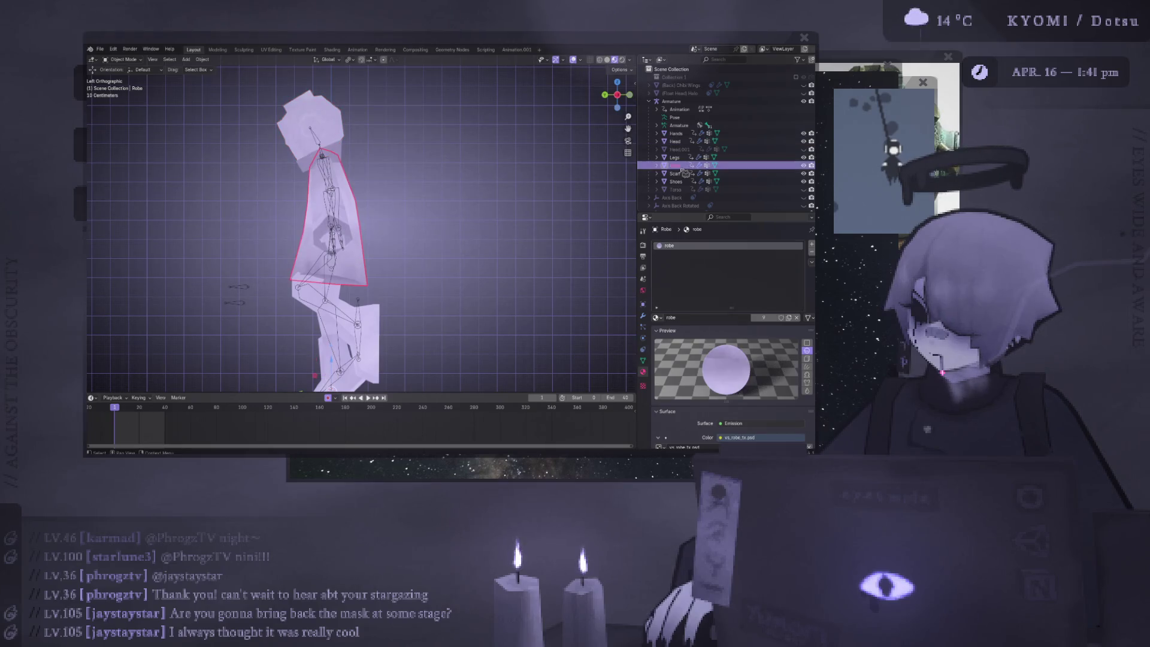
Add a cube inside the Robe mesh, scale it to 0.145, and place it against the robe's back
key(Tab)
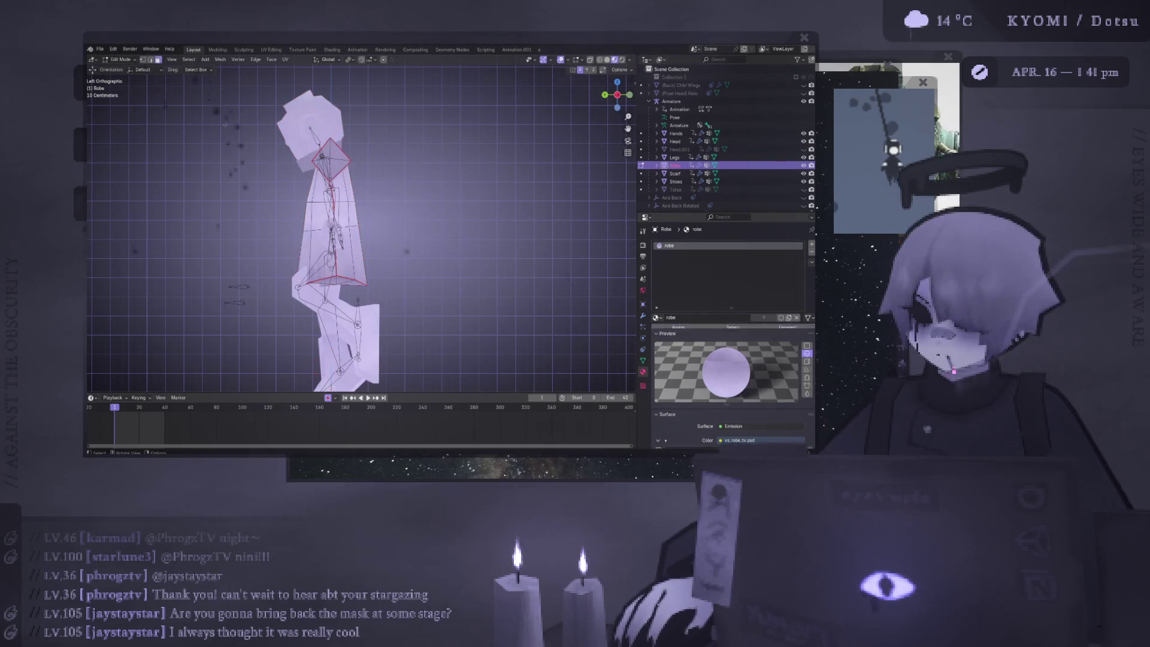
click(205, 60)
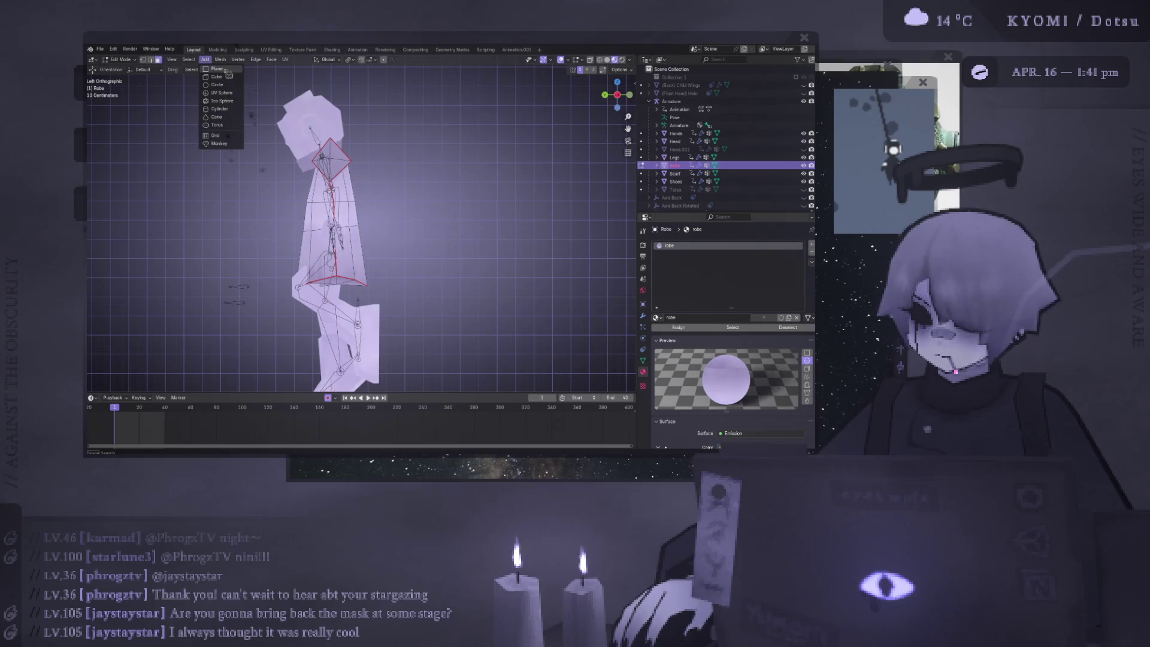
click(216, 76)
scroll(446, 209, down, 4)
key(s)
click(359, 282)
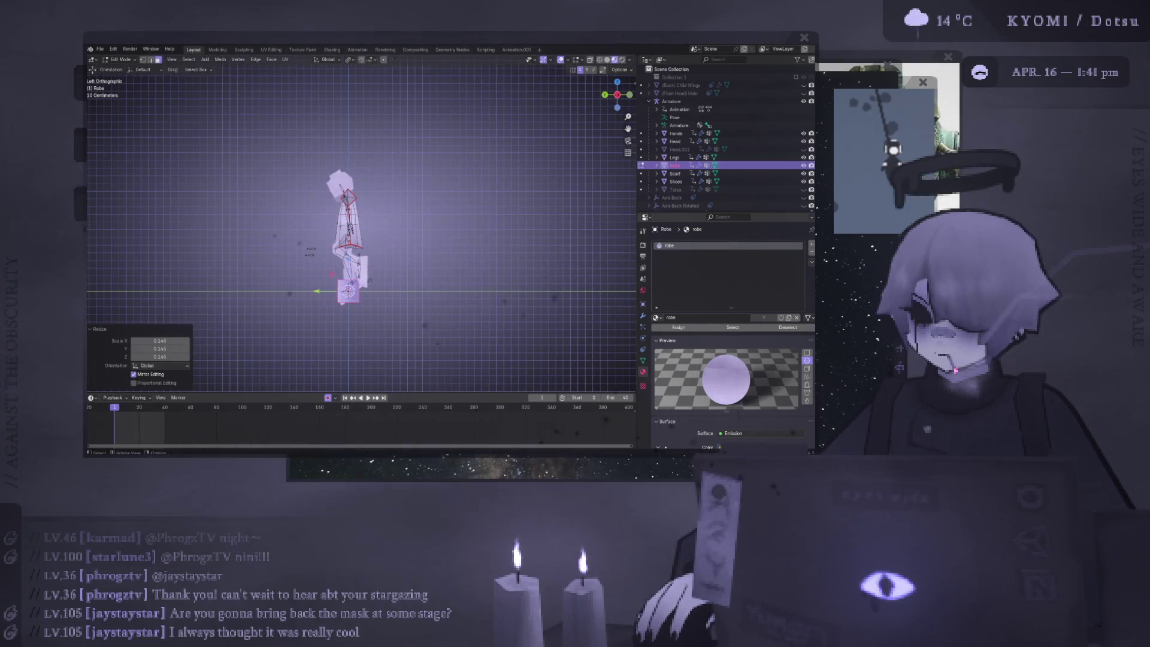
key(g)
click(388, 213)
scroll(388, 212, up, 4)
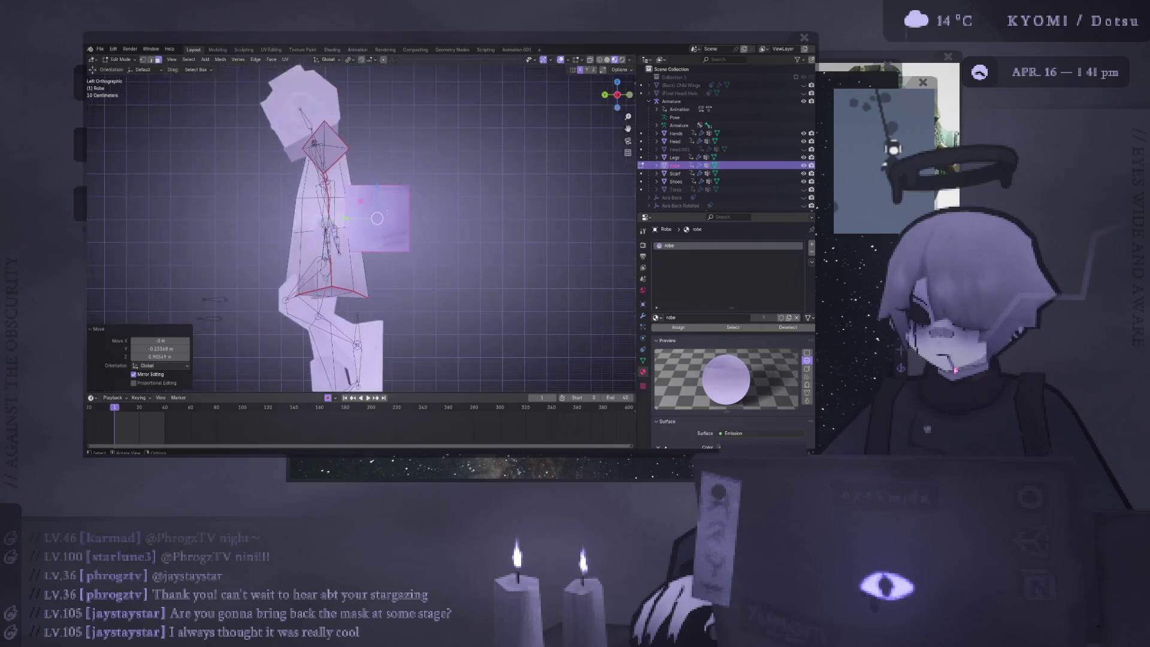
middle_drag(388, 212, 419, 228)
scroll(419, 227, down, 1)
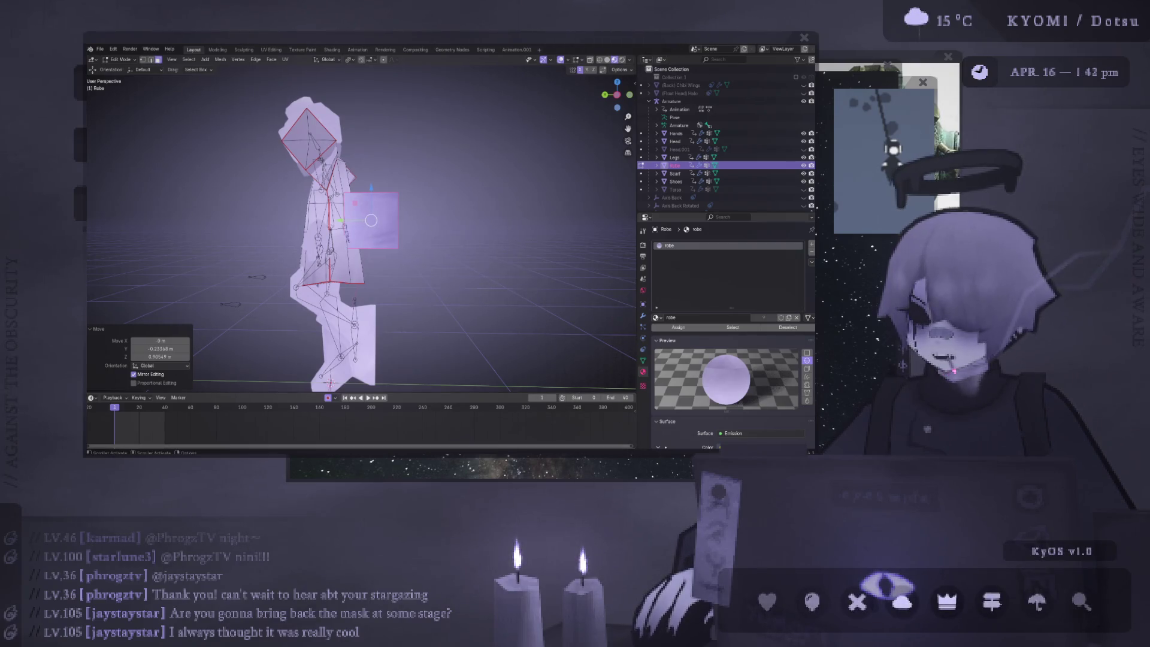
key(KP_1)
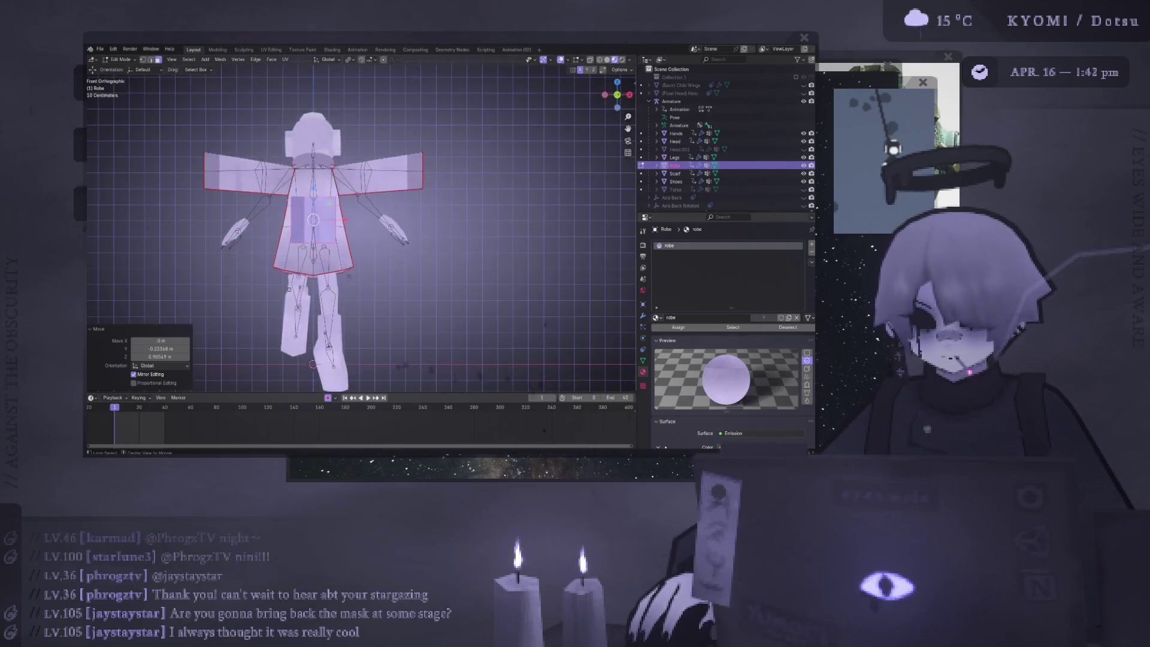
Subdivide the cube with smoothing to round it
mouse_move(419, 269)
middle_down()
mouse_move(335, 252)
mouse_move(360, 257)
middle_up()
right_click(281, 287)
click(282, 286)
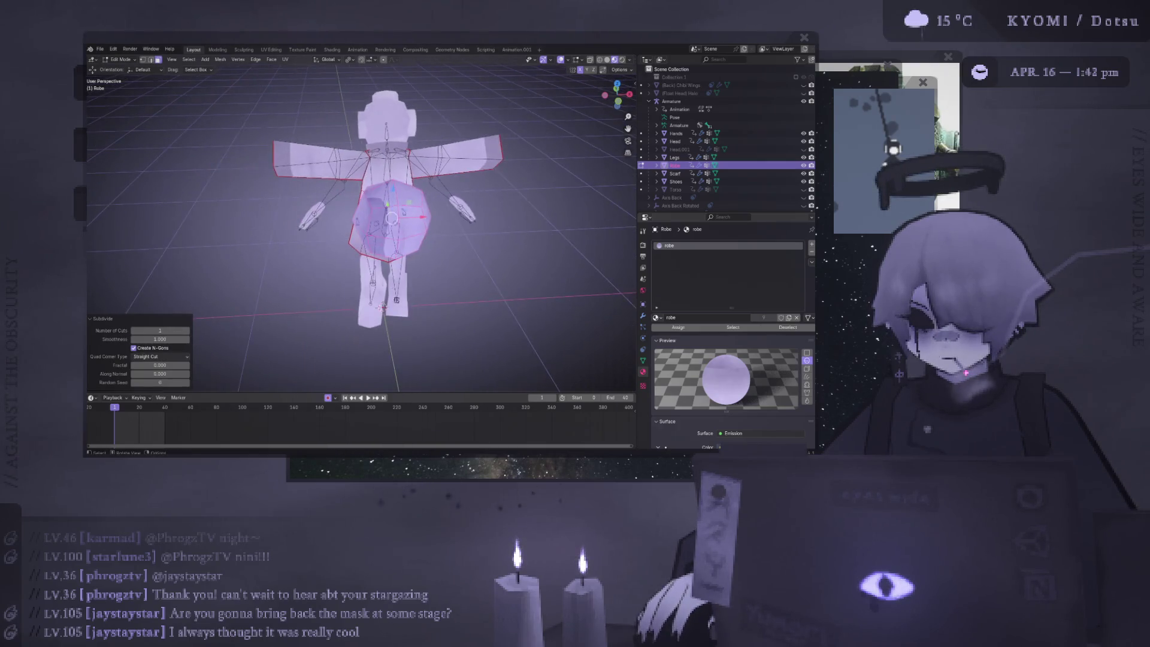
mouse_move(382, 306)
middle_down()
mouse_move(390, 325)
mouse_move(365, 311)
mouse_move(389, 296)
mouse_move(348, 269)
middle_up()
Switch to vertex selection and scale the bag down to 0.81 from the left side
key(1)
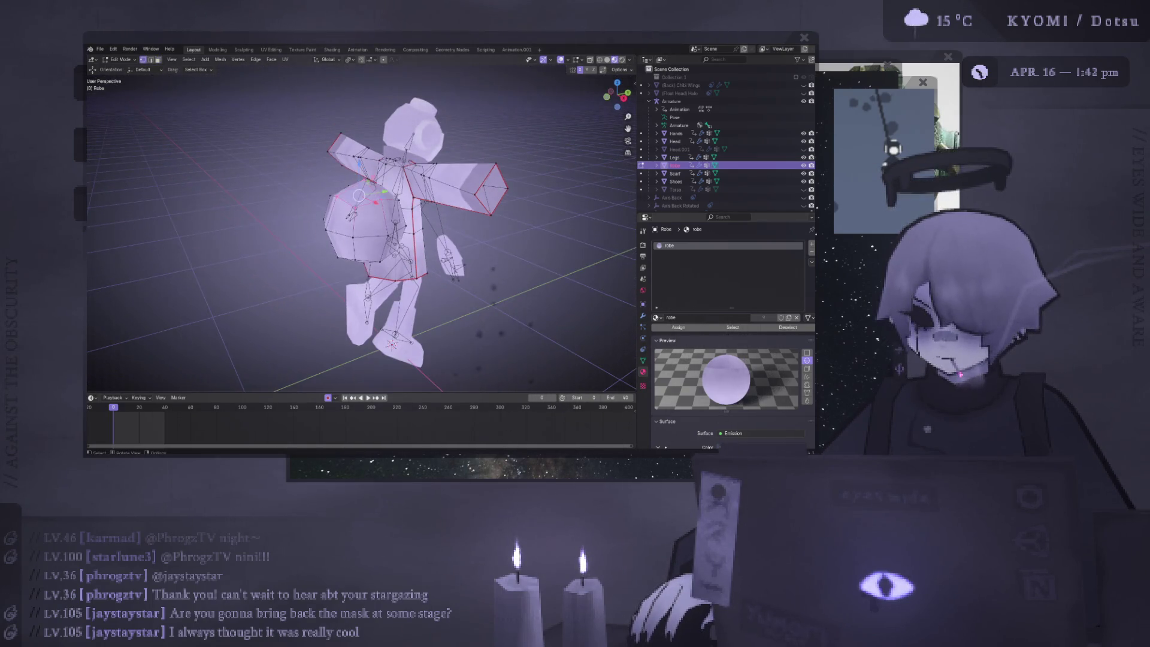
middle_drag(358, 195, 287, 266)
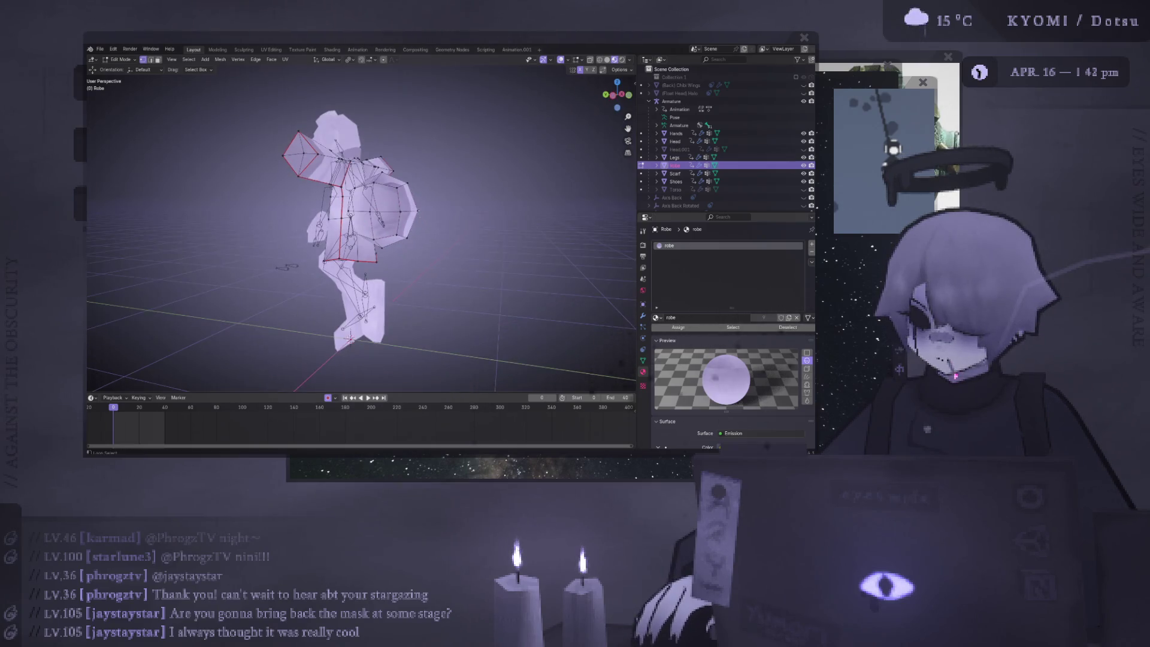
key(KP_1)
key(ctrl+KP_3)
key(s)
click(475, 221)
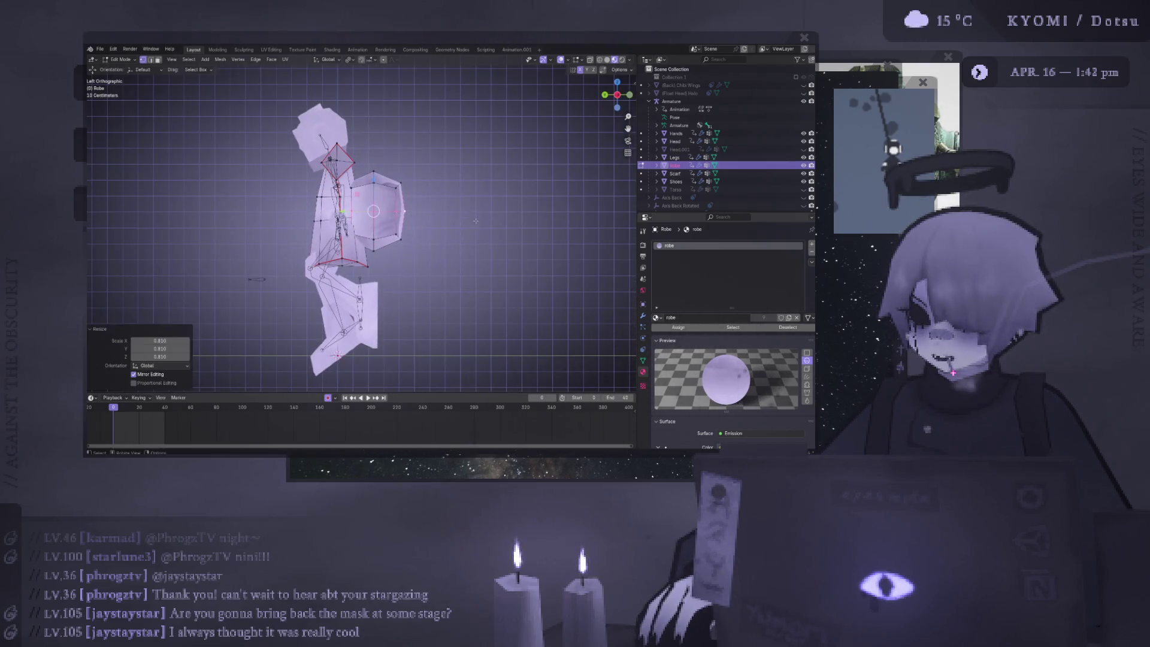
Select the whole bag, shrink it to 0.475, and squash it vertically
middle_drag(476, 221, 572, 227)
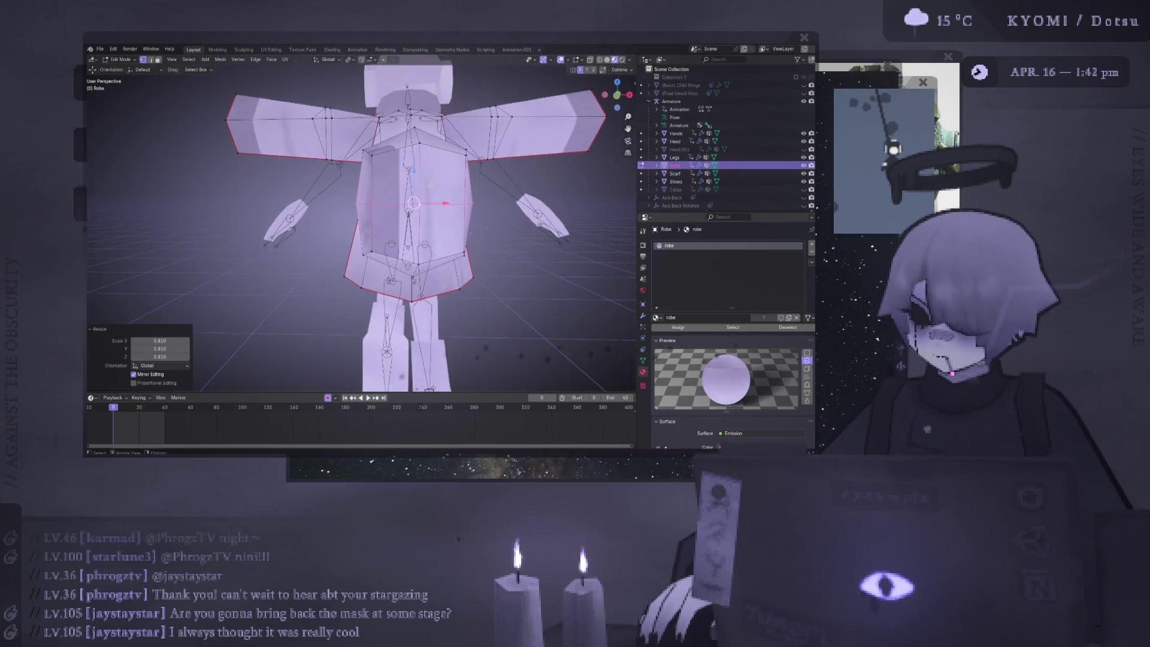
key(ctrl+l)
key(KP_5)
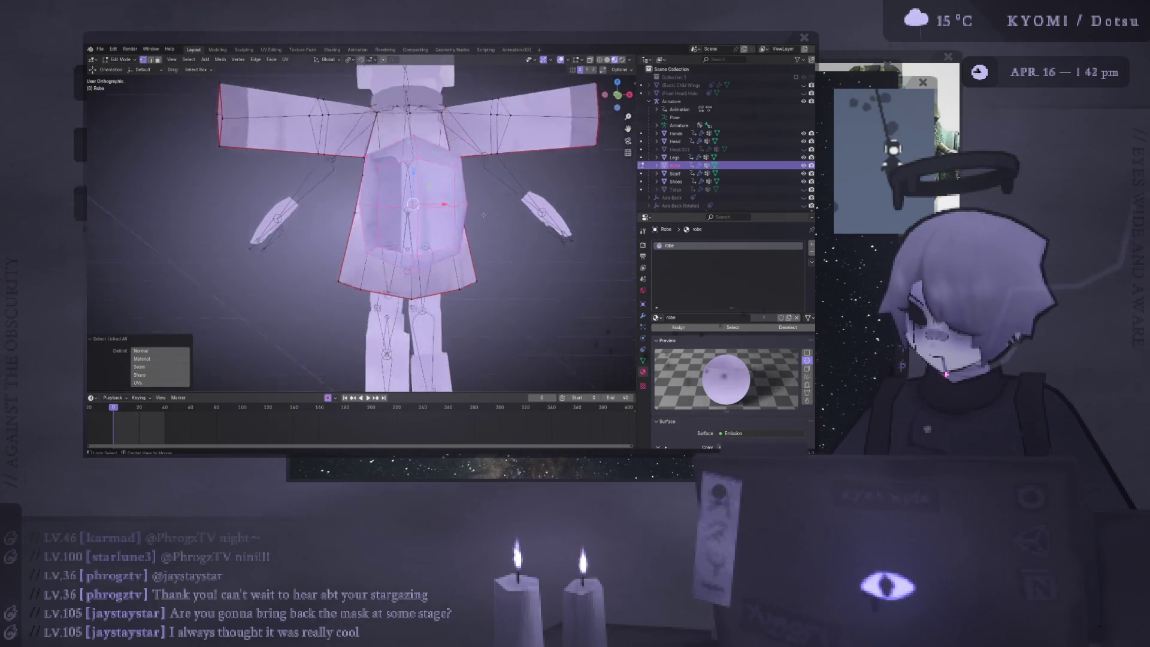
key(ctrl+KP_3)
key(s)
click(482, 204)
key(s)
key(z)
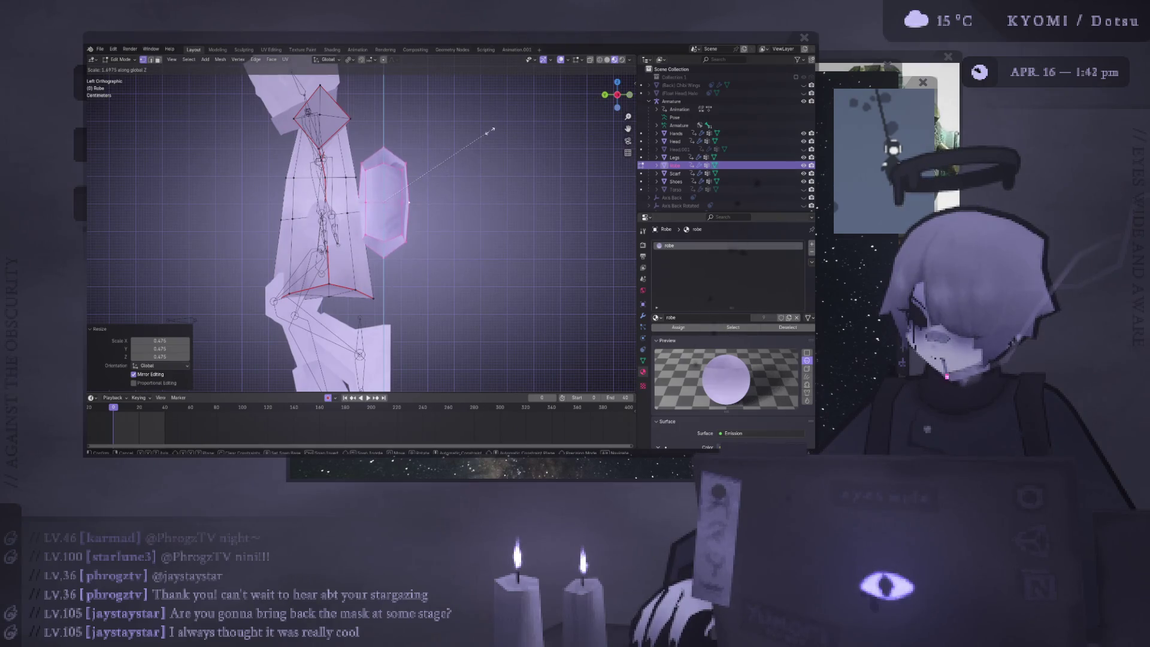
click(506, 93)
Enlarge the bag to 1.436 and narrow its width to 0.736
middle_drag(506, 96, 581, 105)
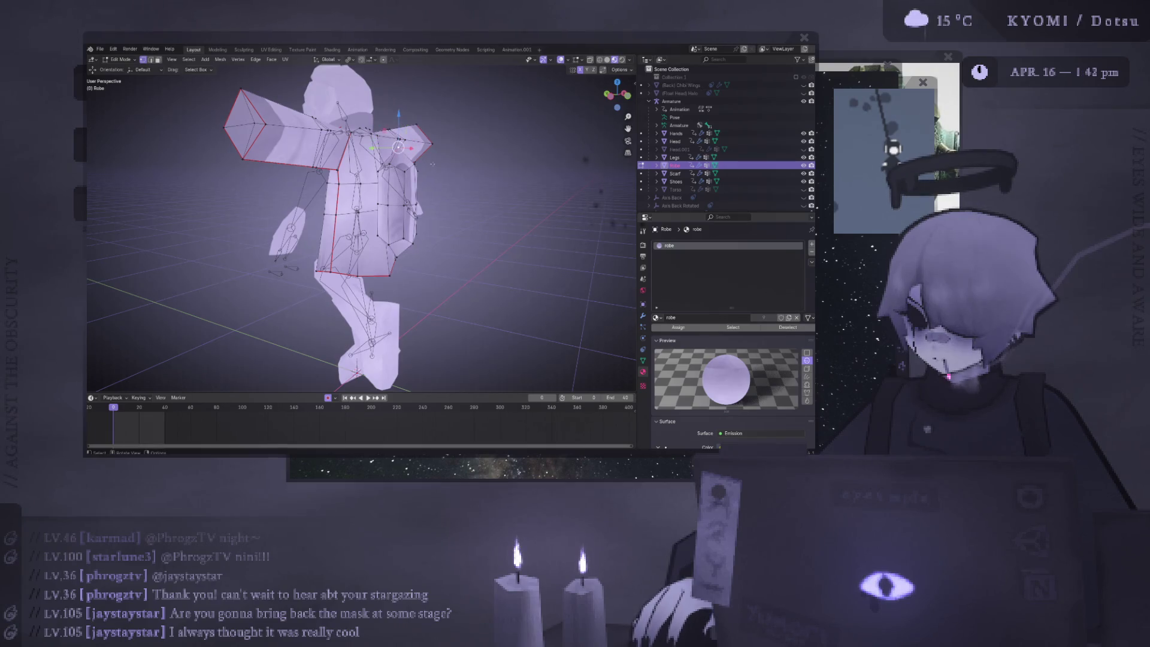
key(l)
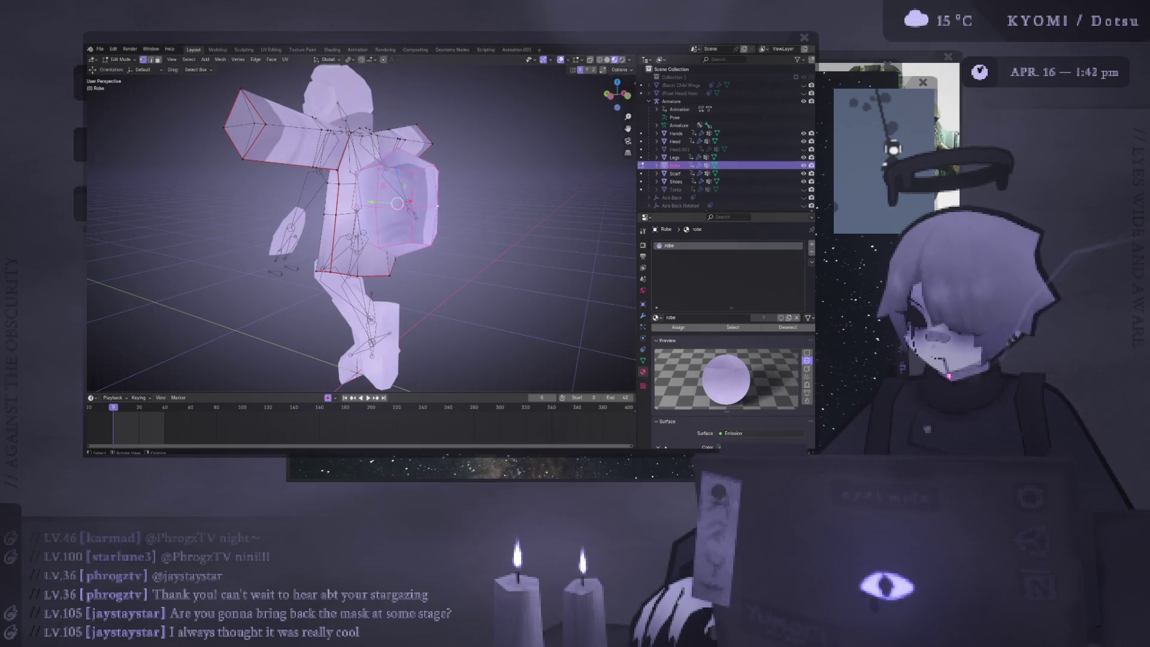
middle_drag(436, 165, 456, 198)
scroll(456, 198, down, 2)
key(s)
click(488, 198)
key(KP_1)
key(s)
key(x)
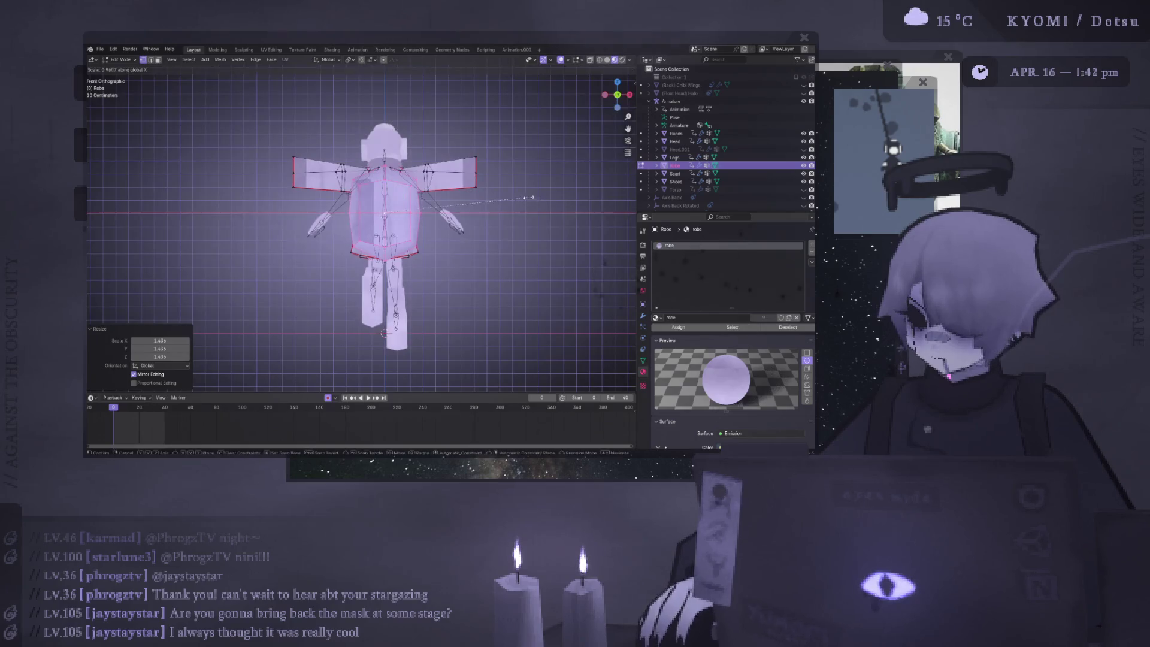
click(495, 196)
Select the edge loop through both sleeves and return to Object Mode
mouse_move(419, 252)
middle_down()
mouse_move(405, 272)
mouse_move(344, 256)
mouse_move(353, 282)
middle_up()
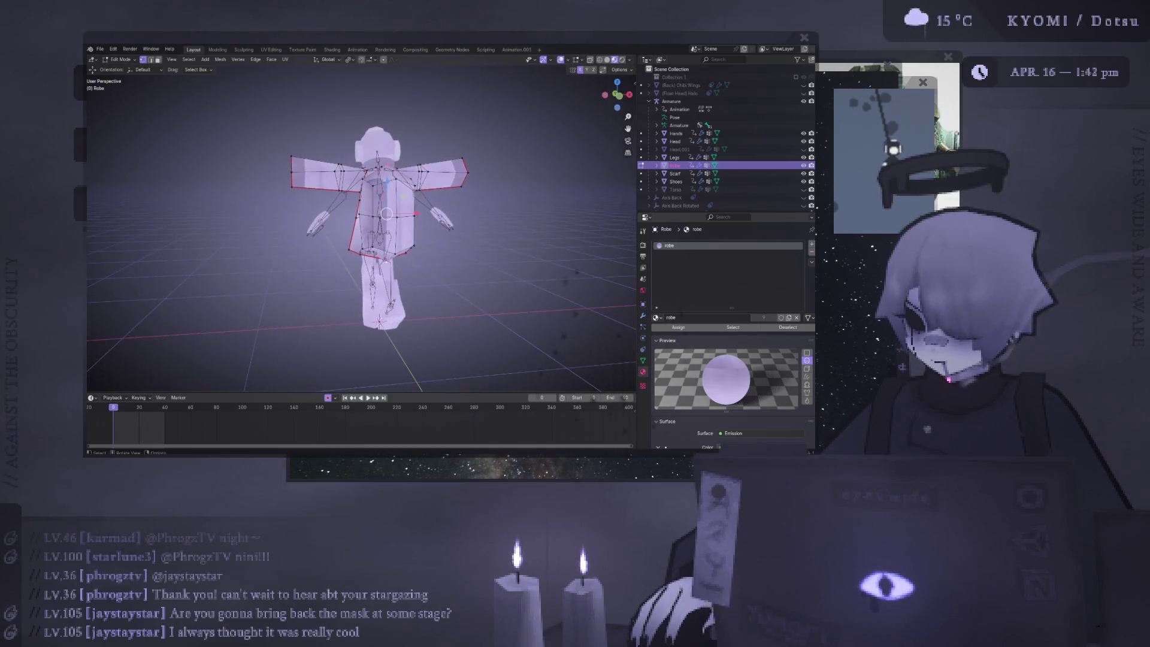
middle_drag(396, 178, 411, 197)
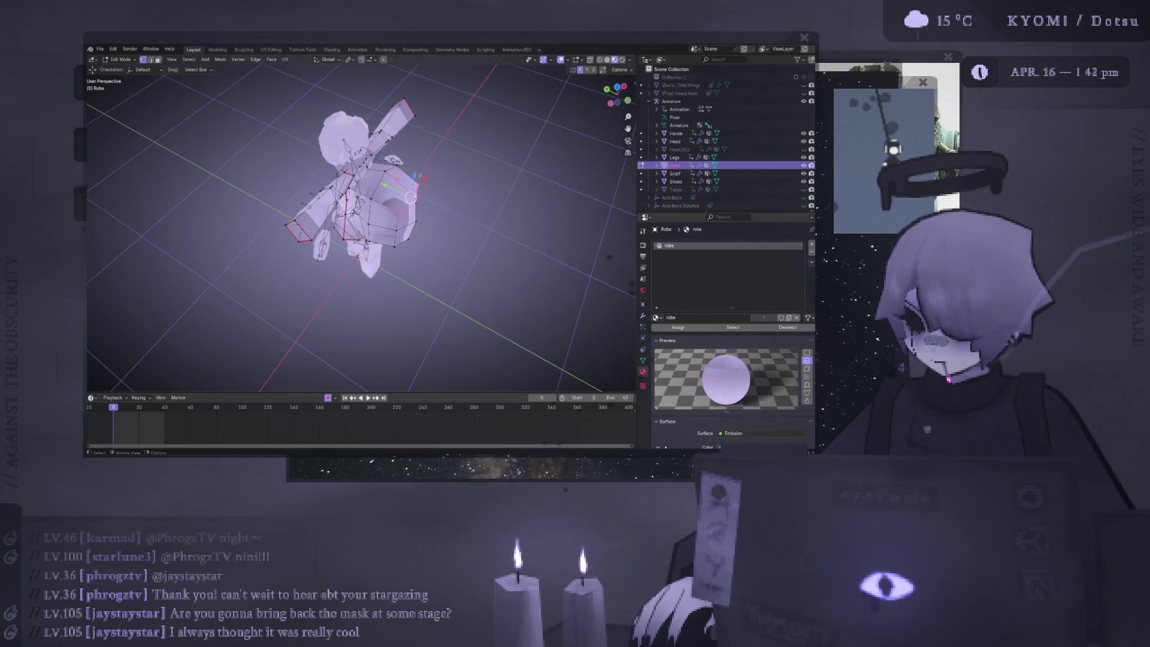
alt+click(357, 178)
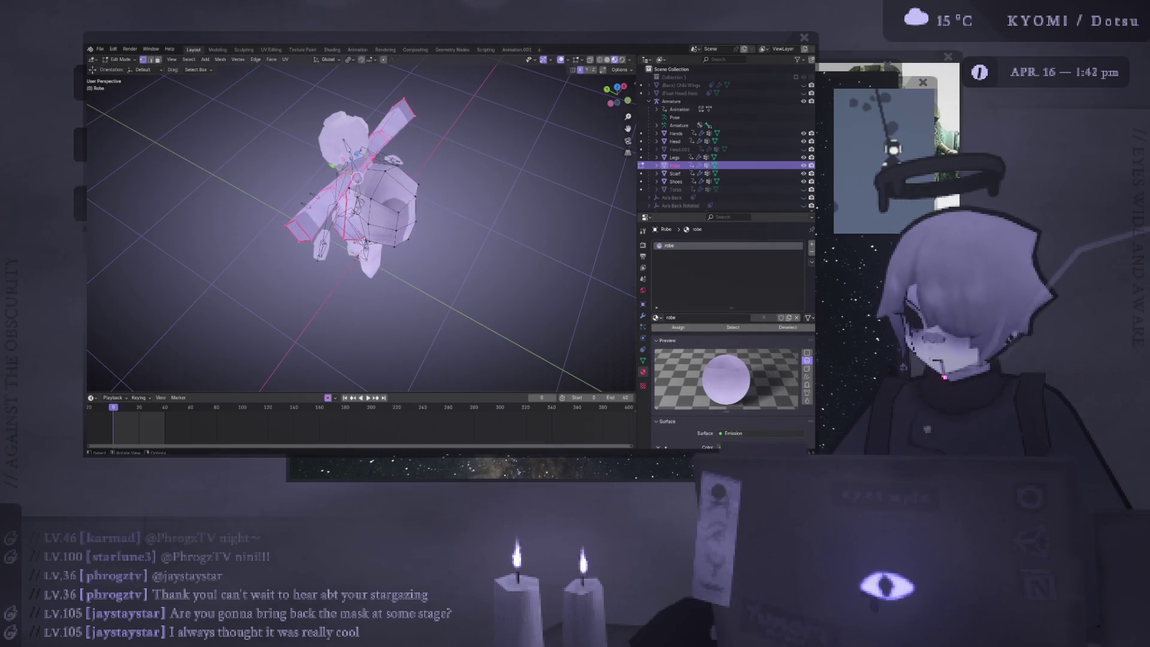
key(Tab)
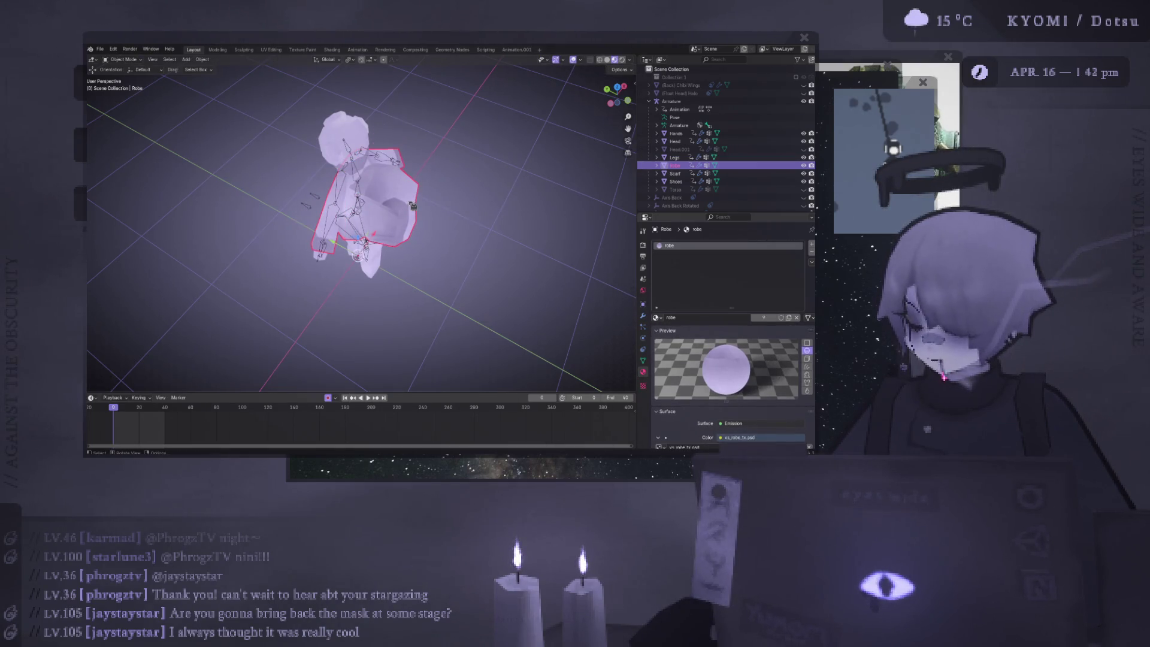
Isolate the robe in local view, enter Edit Mode, and clear its selection
key(KP_Divide)
key(Tab)
key(ctrl+l)
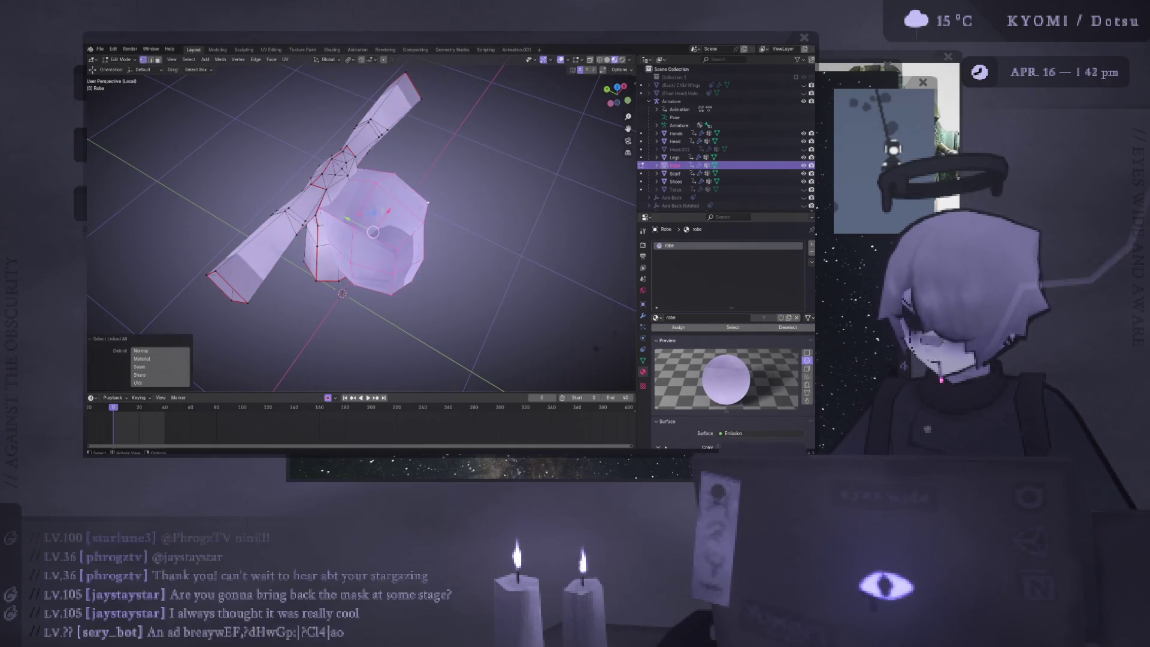
mouse_move(373, 232)
middle_down()
mouse_move(404, 170)
mouse_move(362, 222)
mouse_move(403, 216)
middle_up()
key(alt+a)
scroll(396, 184, up, 2)
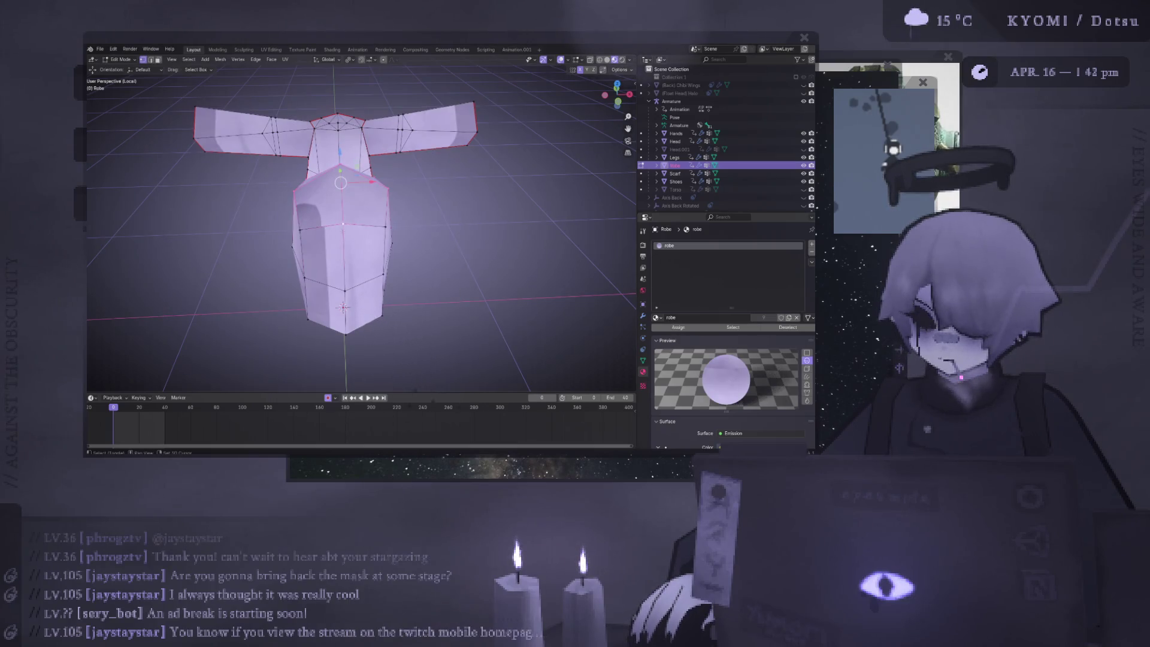
Scale the boxy piece's top vertices along Z to flatten the peak, then check it from several angles
middle_drag(341, 203, 322, 204)
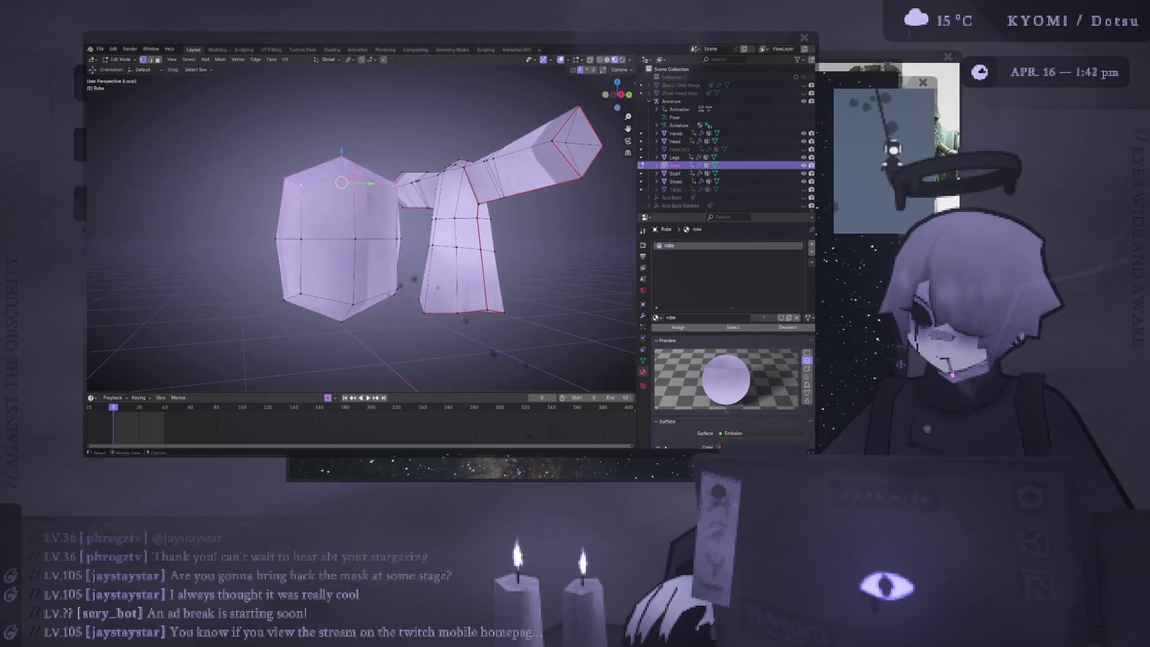
key(s)
key(z)
click(322, 204)
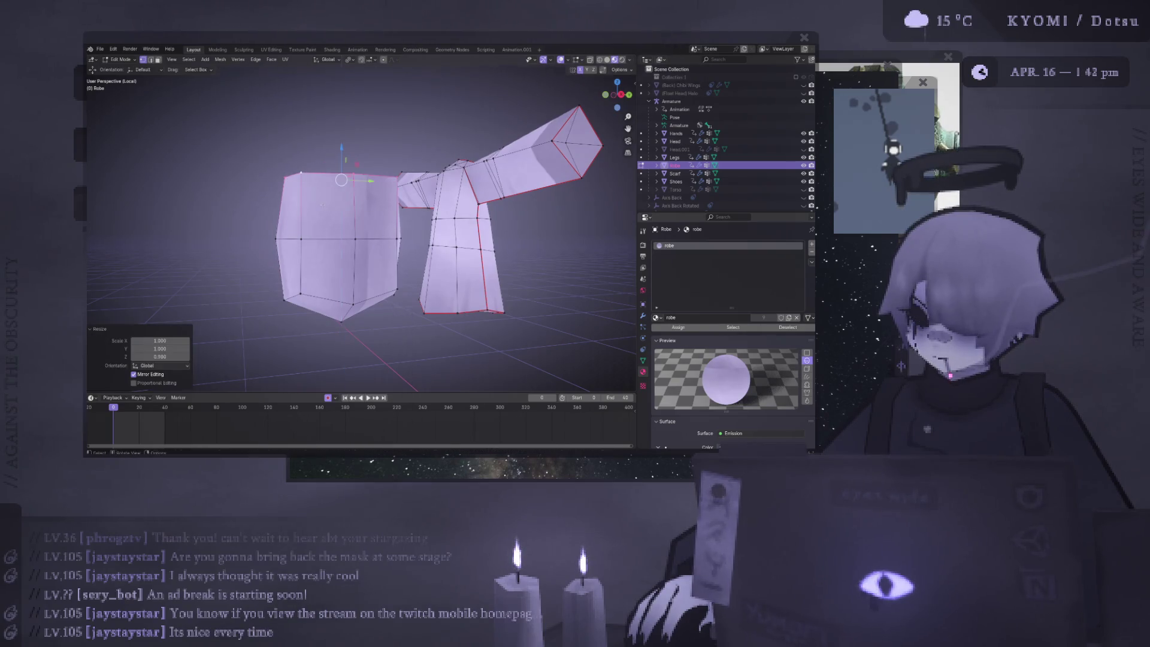
mouse_move(322, 204)
middle_down()
mouse_move(406, 290)
mouse_move(361, 250)
middle_up()
click(391, 280)
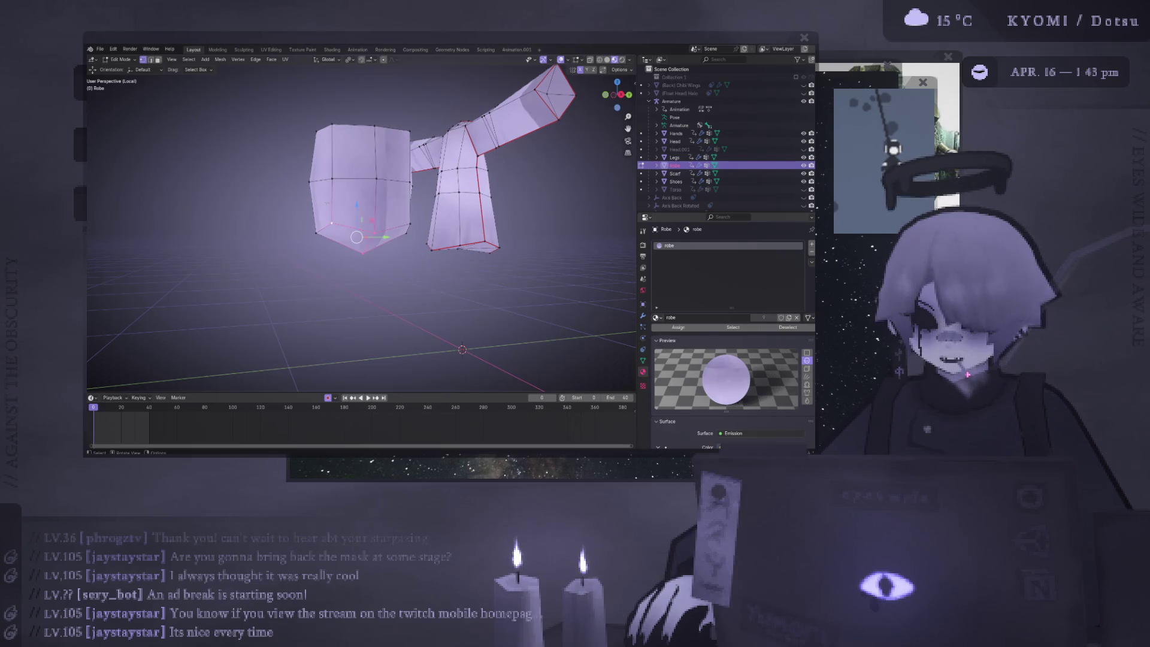
middle_drag(246, 216, 390, 219)
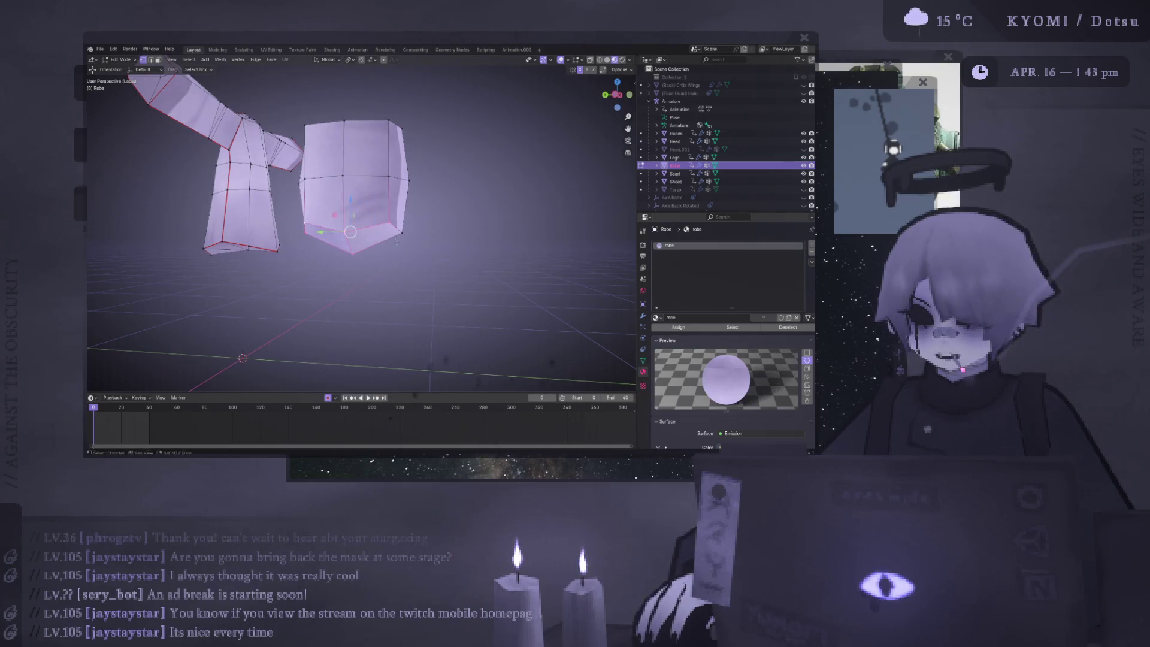
middle_drag(397, 243, 264, 237)
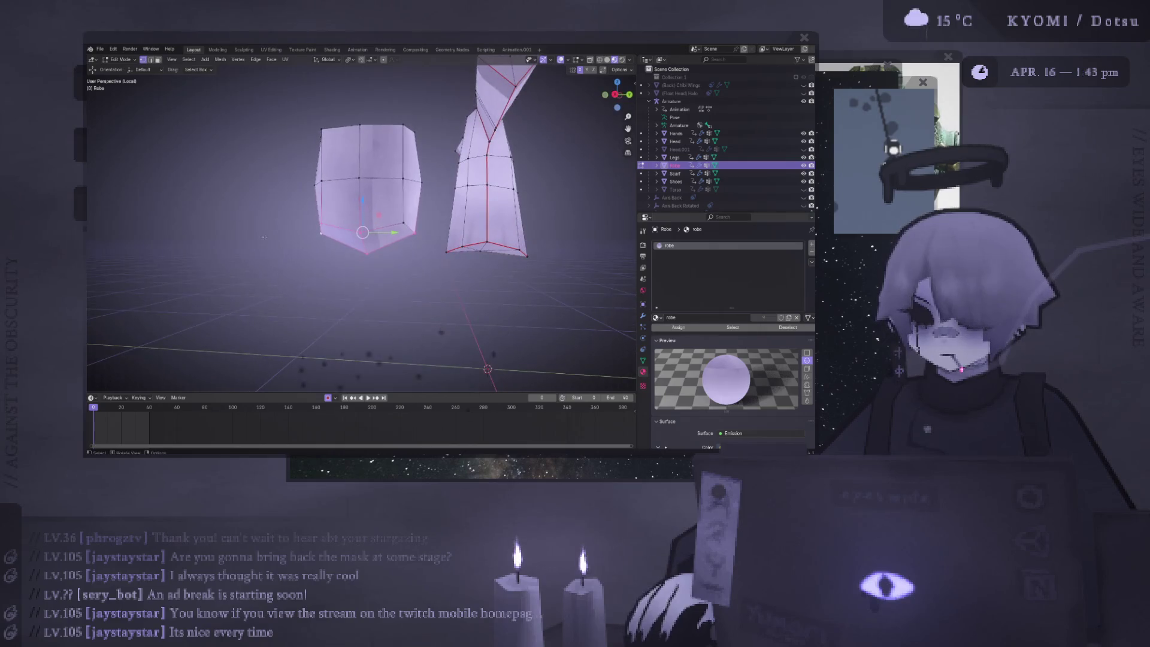
Flatten the bottom edge loop by scaling it to zero on Z
key(s)
key(z)
key(0)
key(Return)
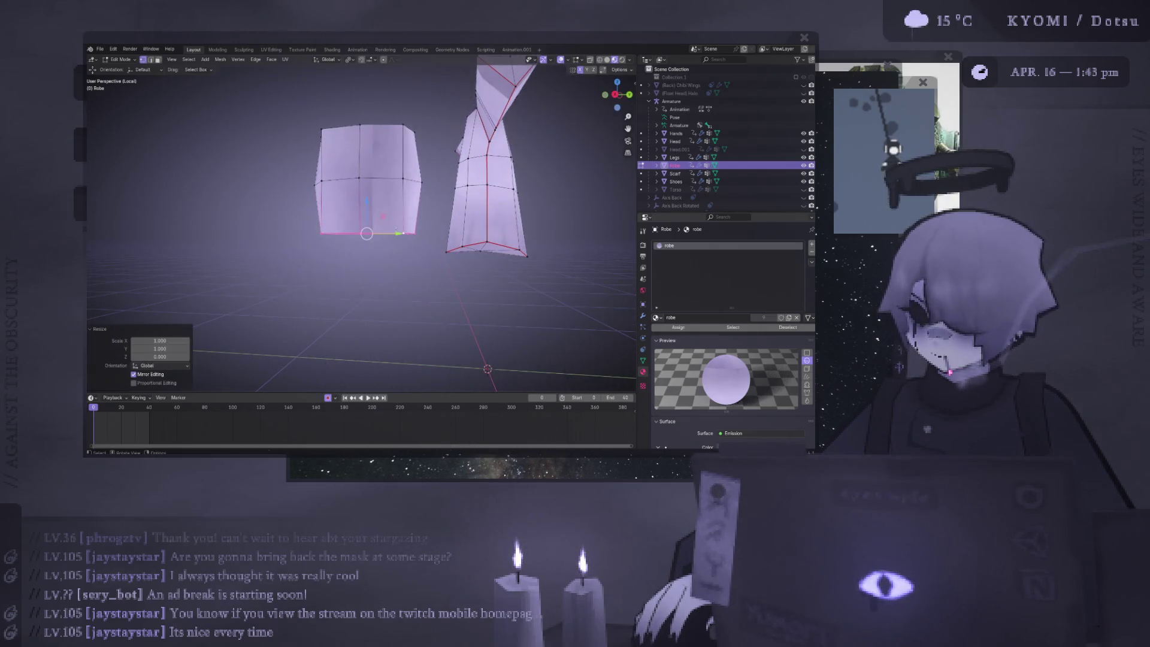
mouse_move(431, 311)
middle_down()
mouse_move(510, 333)
mouse_move(473, 277)
middle_up()
Select the whole boxy piece and narrow it along Y in top view
key(ctrl+l)
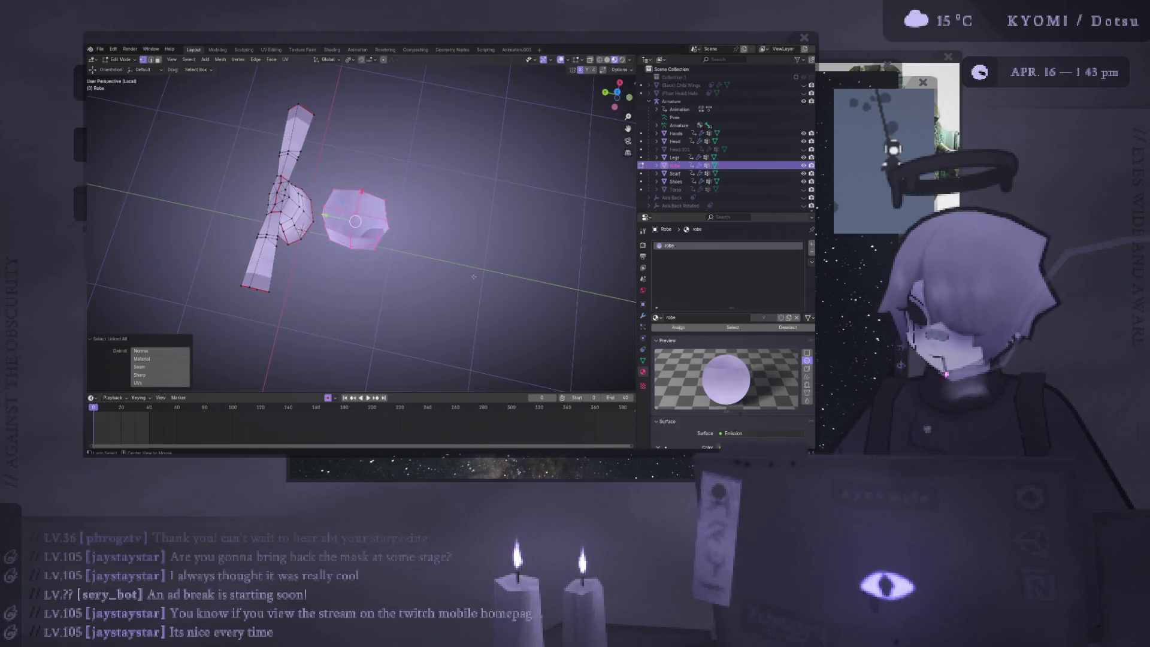
key(KP_7)
key(s)
key(x)
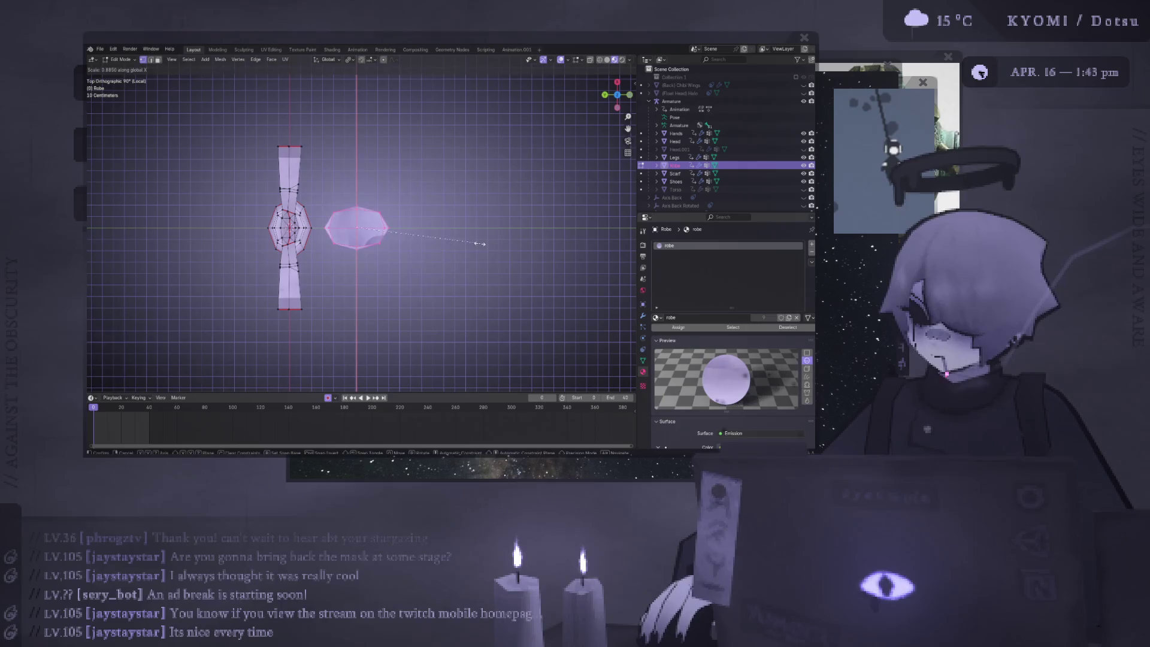
key(y)
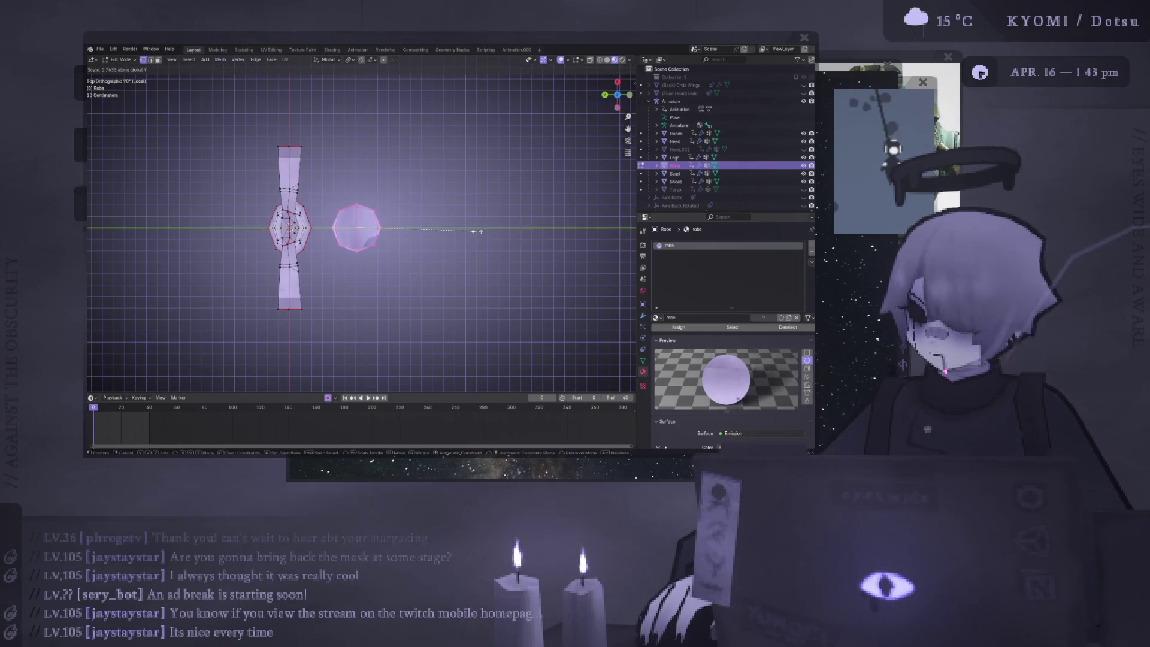
click(478, 231)
mouse_move(477, 231)
middle_down()
mouse_move(444, 156)
mouse_move(474, 149)
middle_up()
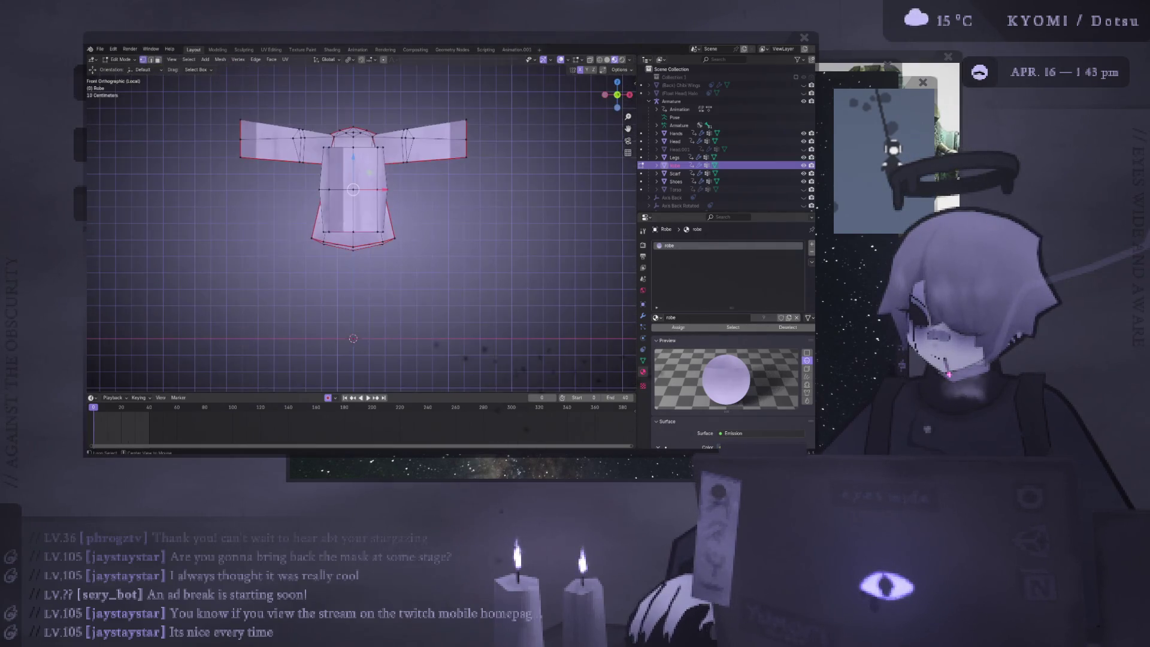
Stretch the piece taller on Z and rescale it along Y
alt+middle_drag(439, 253, 488, 253)
key(s)
key(z)
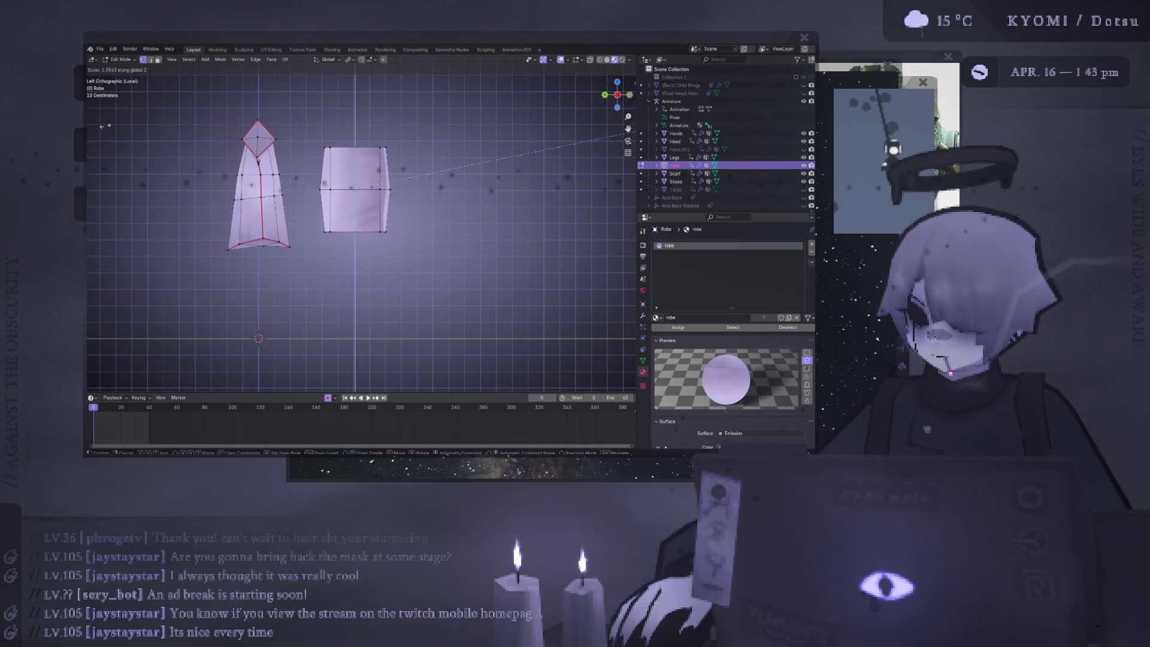
click(107, 125)
key(s)
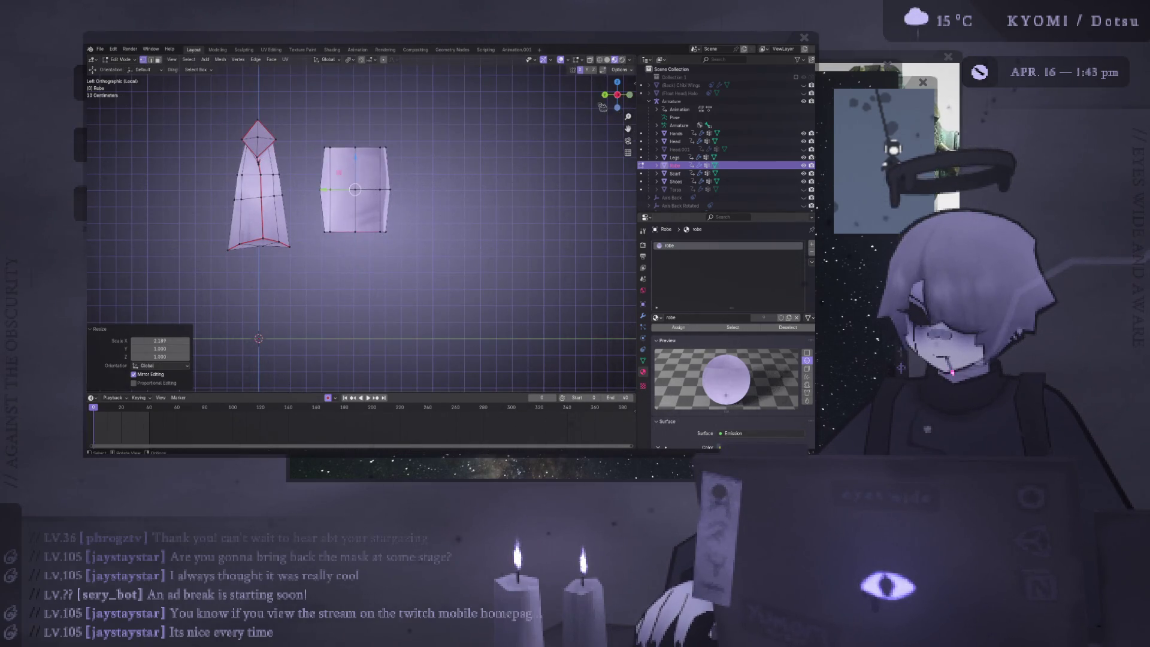
key(y)
click(588, 128)
mouse_move(588, 128)
middle_down()
mouse_move(515, 159)
mouse_move(512, 204)
middle_up()
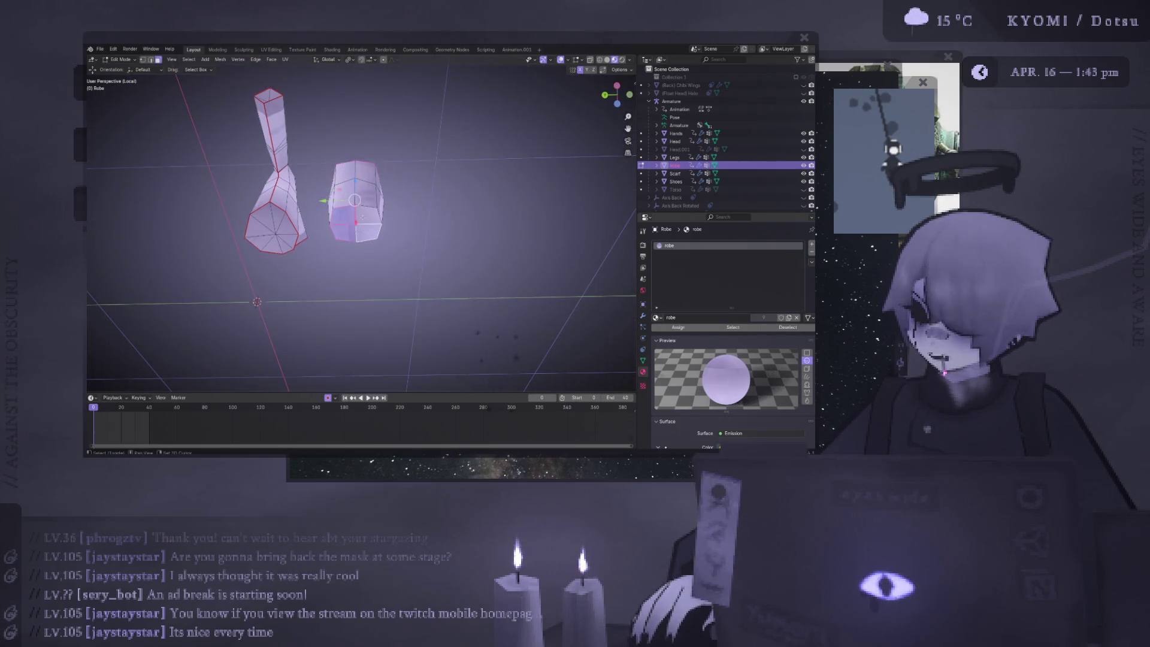
Check the column from the left side view, undoing the last change
key(ctrl+KP_3)
middle_drag(443, 213, 407, 213)
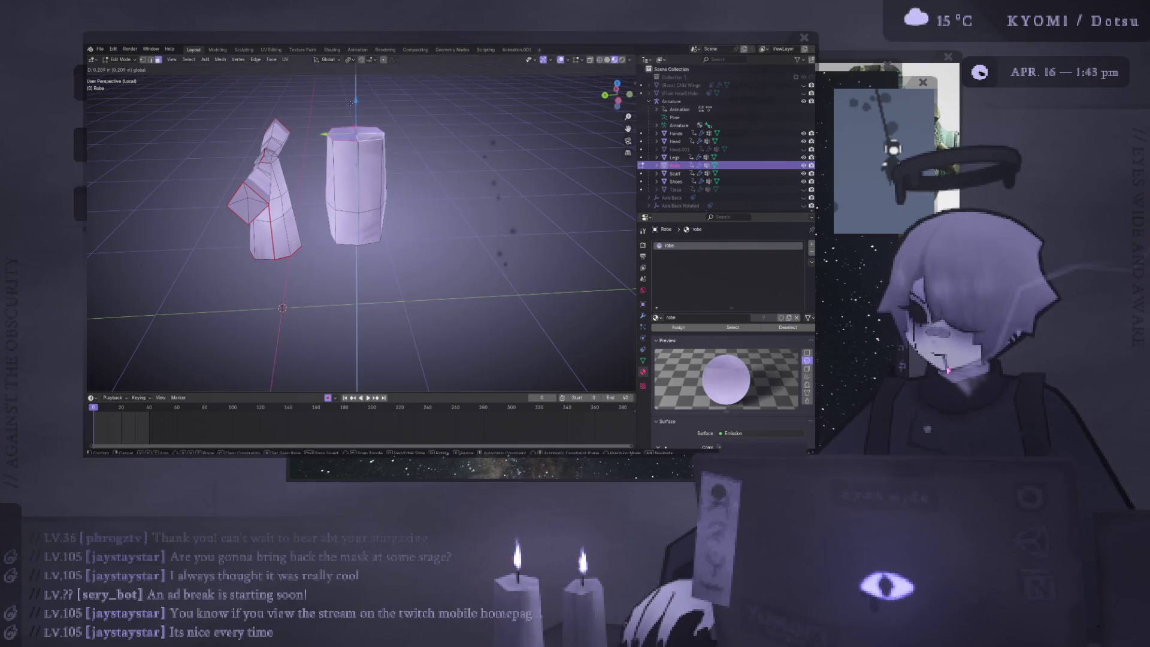
key(ctrl+KP_3)
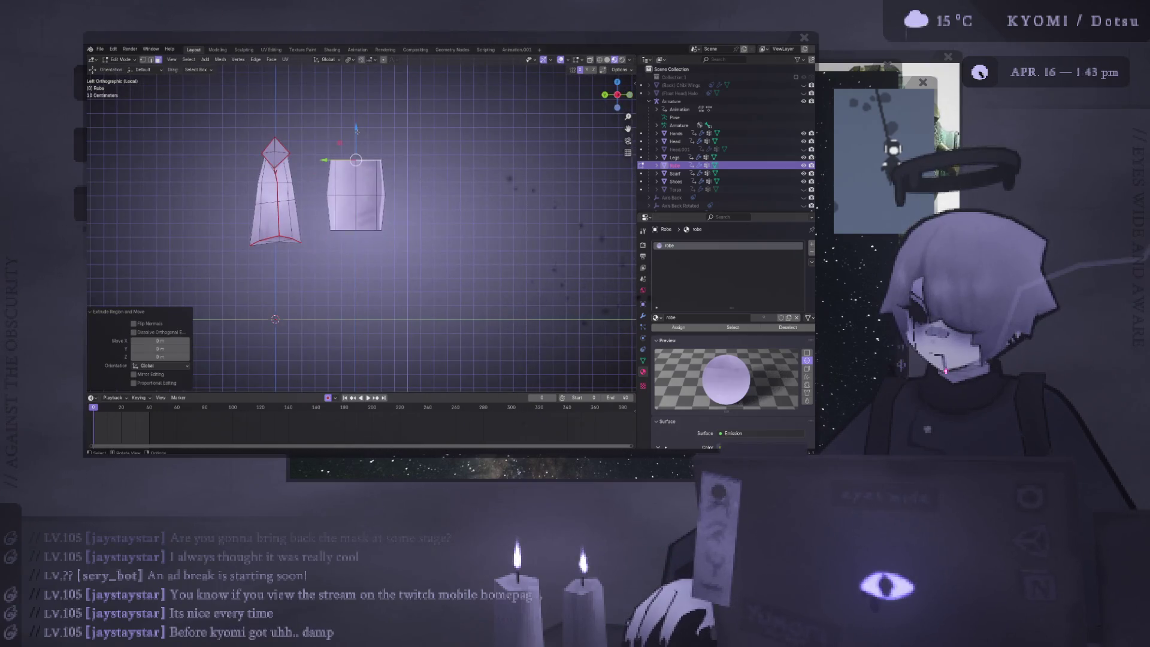
key(ctrl+z)
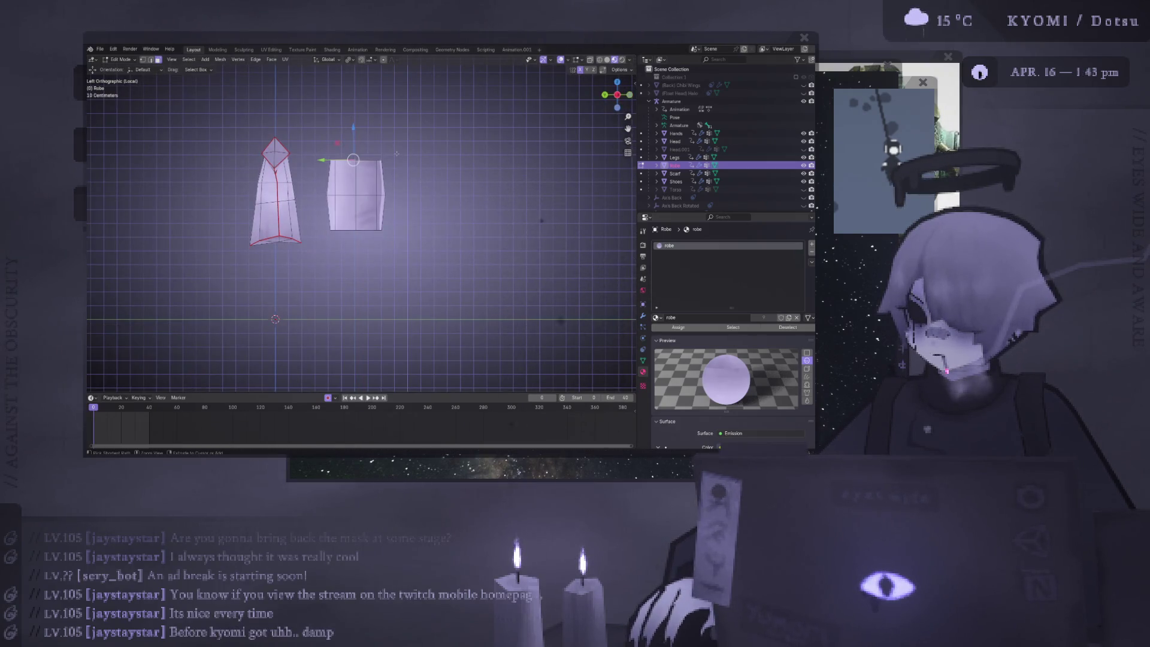
middle_drag(397, 153, 347, 179)
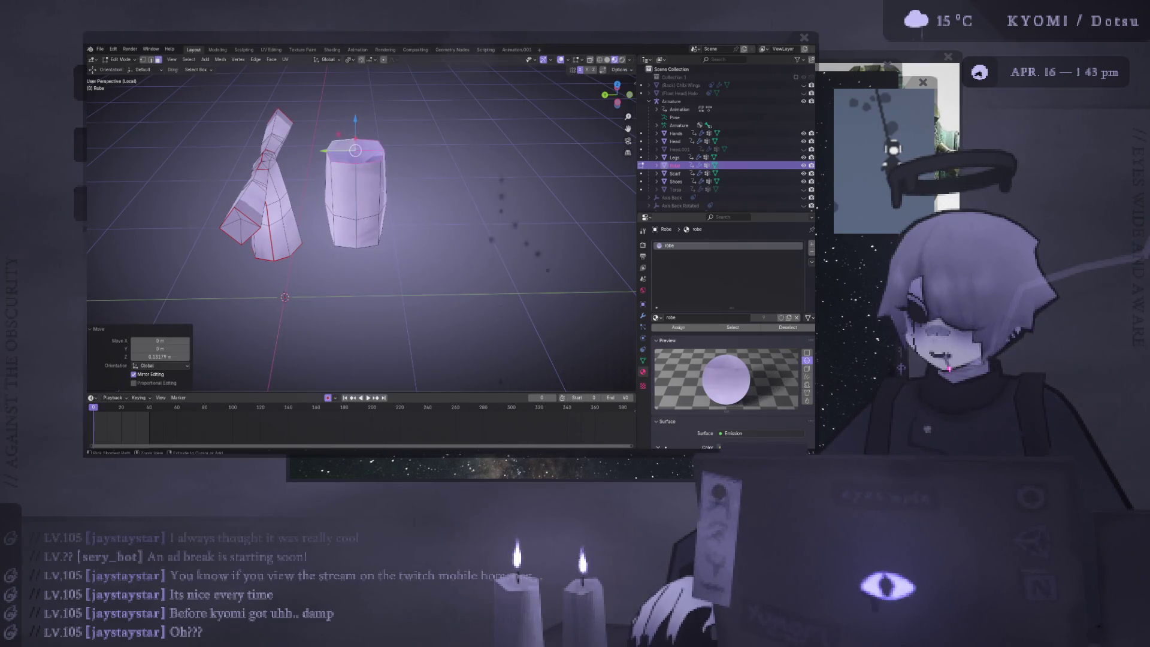
mouse_move(354, 144)
middle_down()
mouse_move(342, 123)
mouse_move(345, 141)
middle_up()
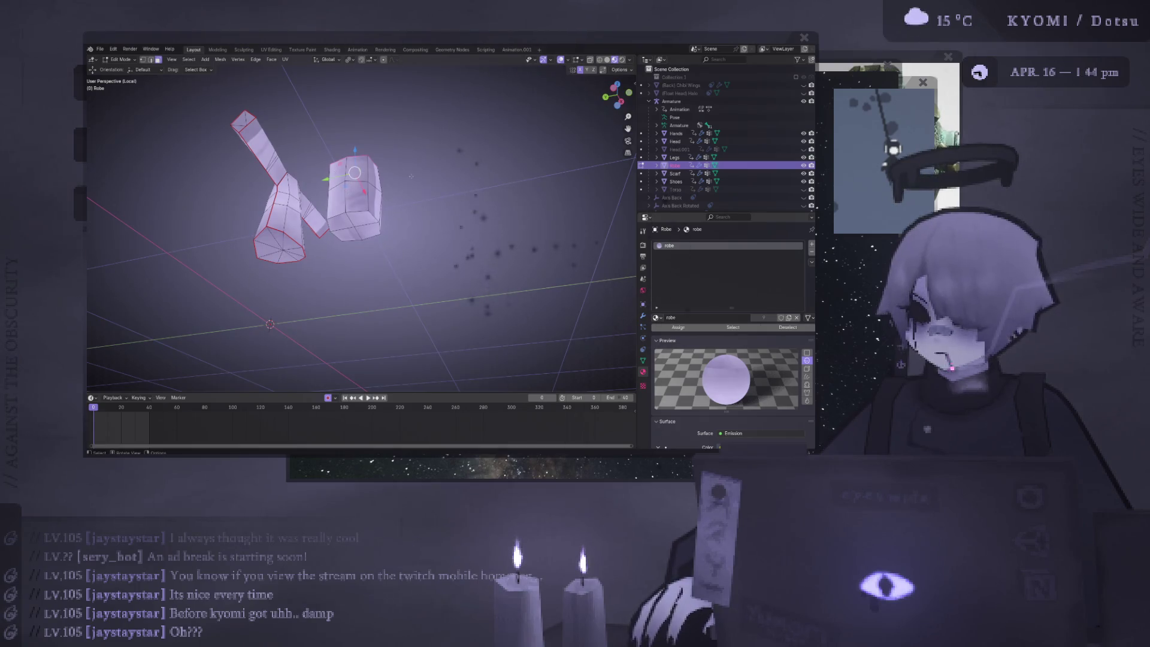
alt+middle_drag(411, 176, 455, 213)
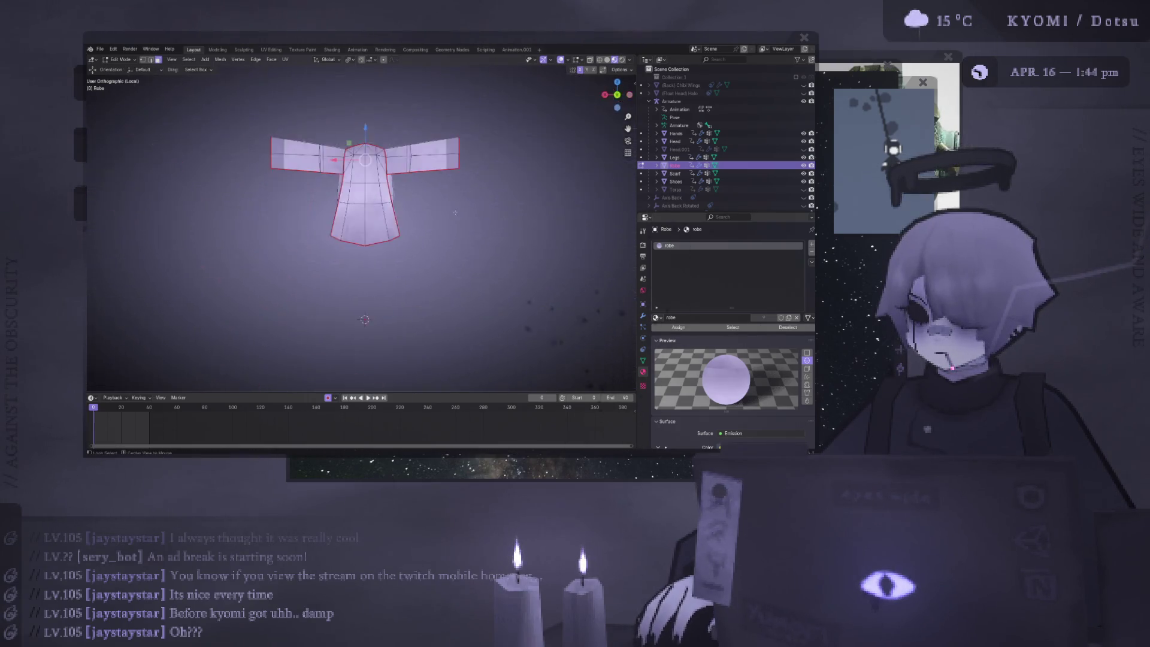
key(ctrl+KP_3)
Try moving and extruding the column's top face along Z, then undo the attempts
key(g)
key(z)
key(z)
scroll(392, 158, up, 4)
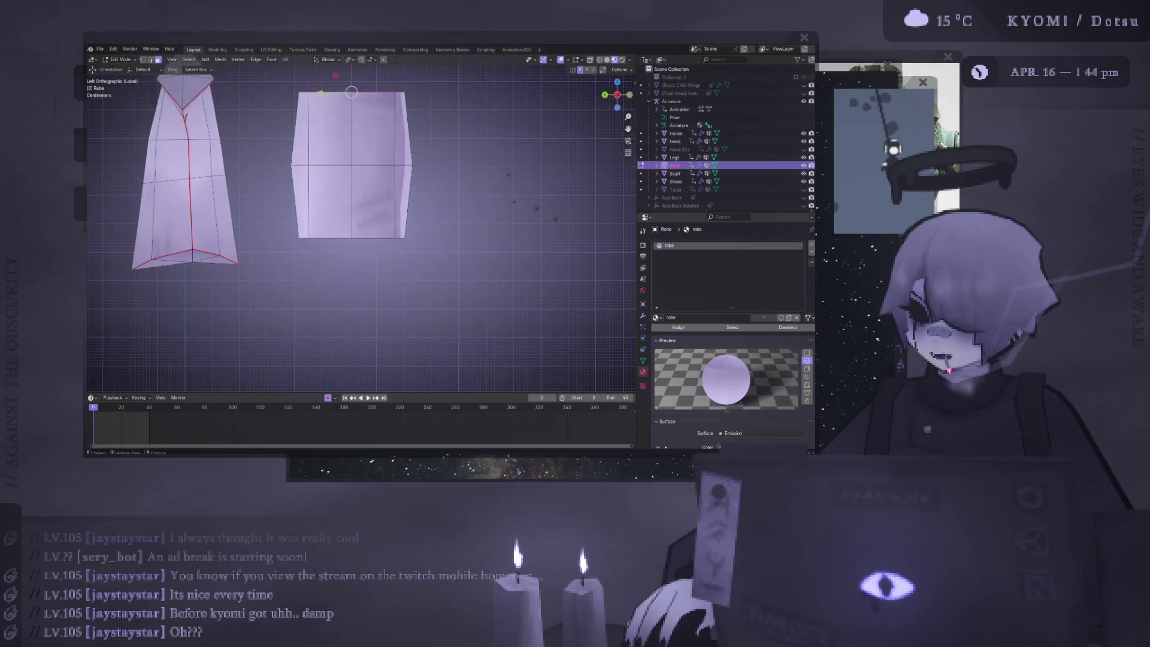
scroll(392, 158, down, 1)
shift+middle_drag(360, 180, 365, 212)
key(g)
key(z)
right_click(363, 108)
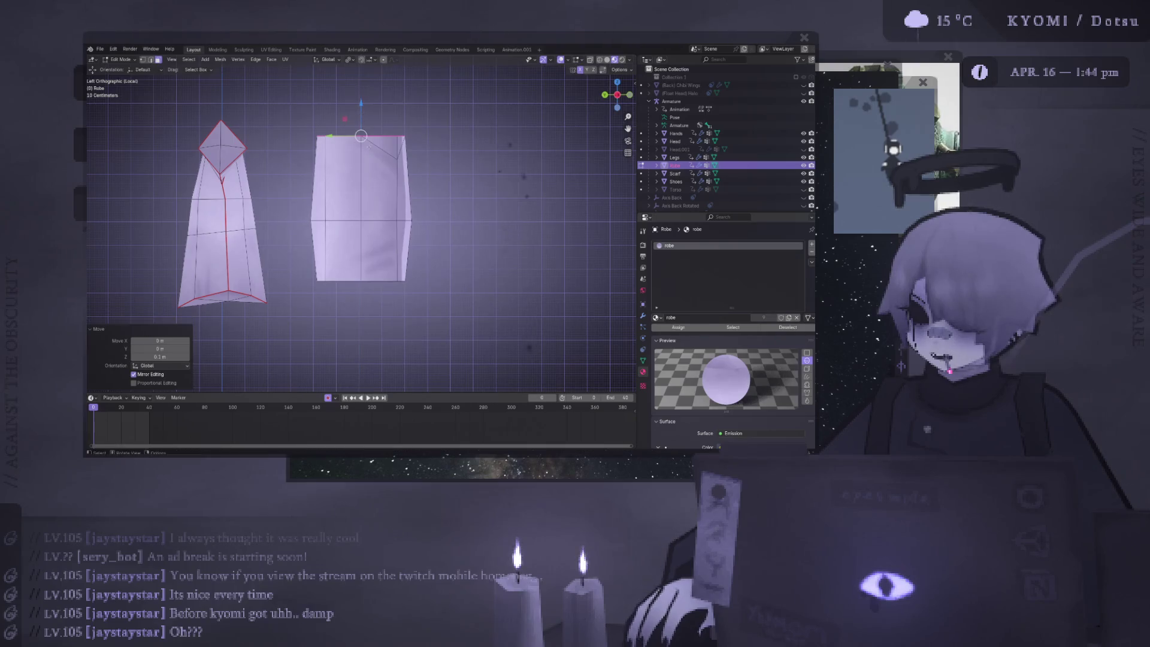
key(ctrl+z)
middle_drag(361, 112, 576, 87)
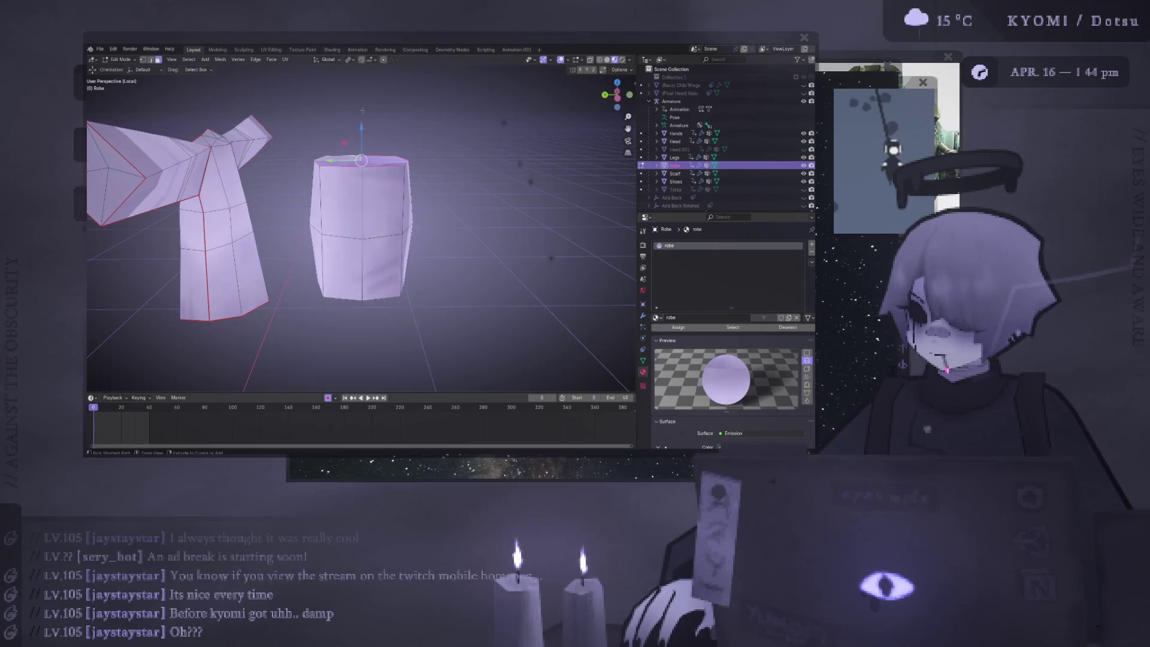
key(e)
key(z)
key(Escape)
middle_drag(361, 156, 362, 182)
key(ctrl+z)
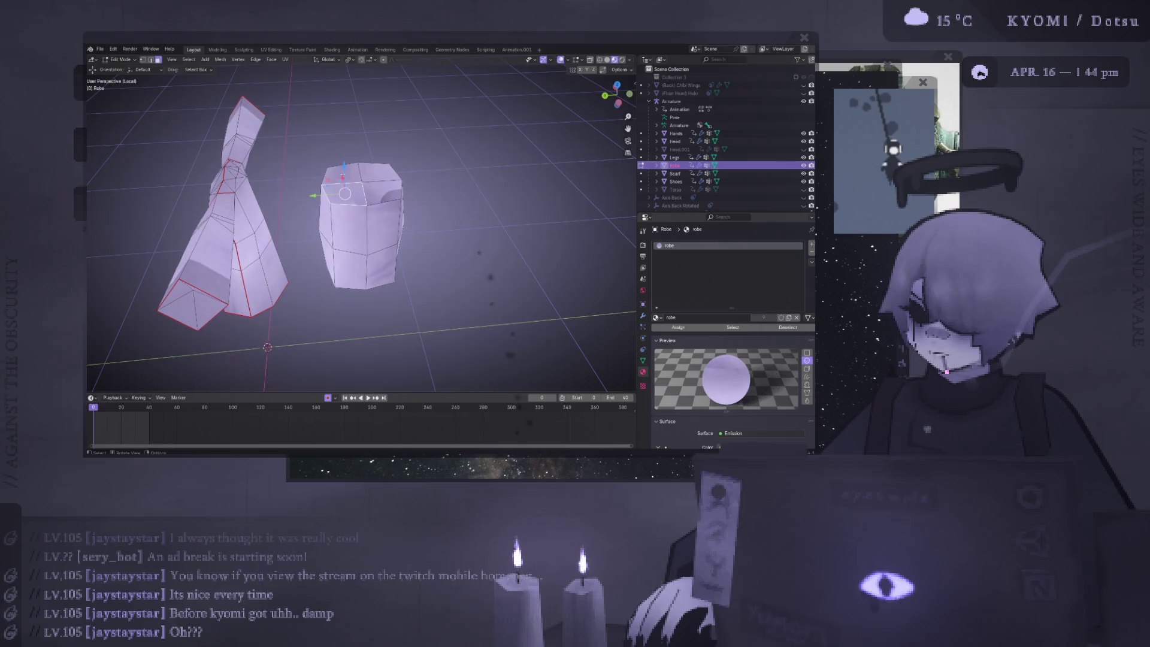
Raise the column's top face 0.1 m and add one small extrusion on top
key(e)
key(z)
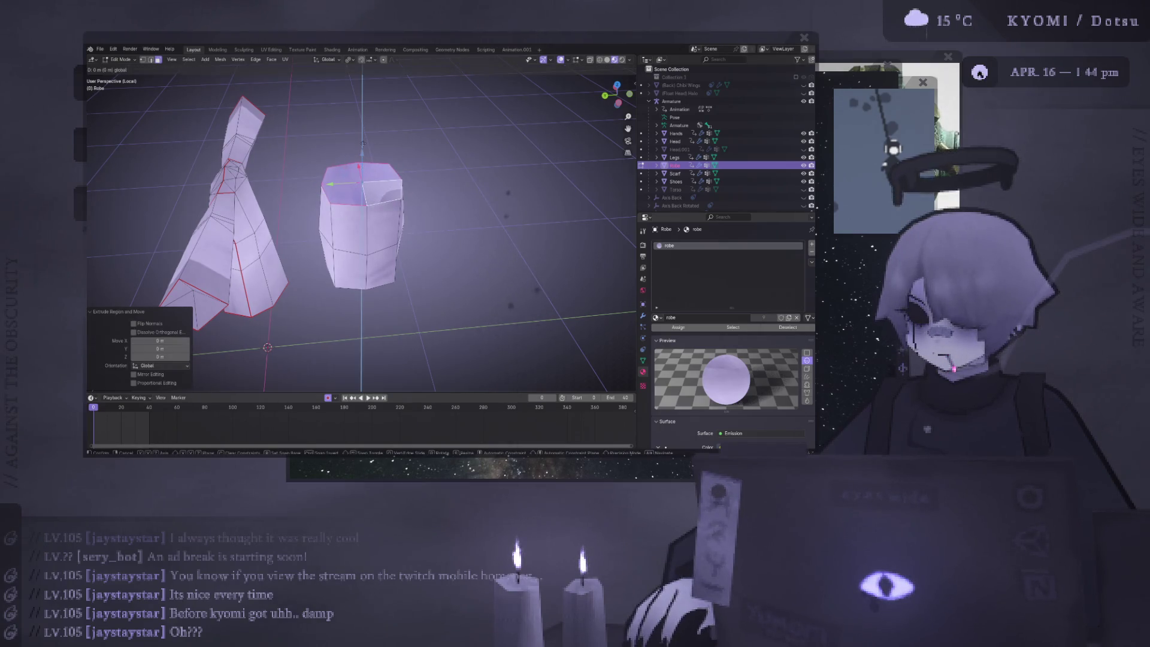
key(ctrl+z)
key(ctrl+KP_3)
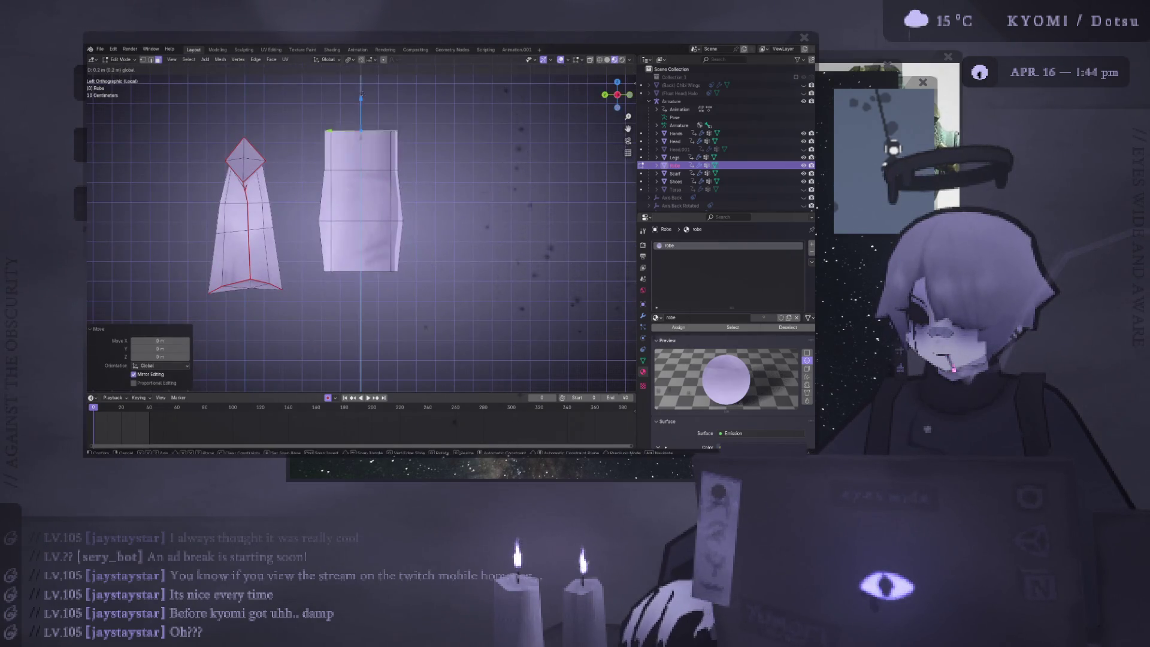
click(371, 137)
middle_drag(371, 137, 342, 159)
key(e)
key(Return)
key(e)
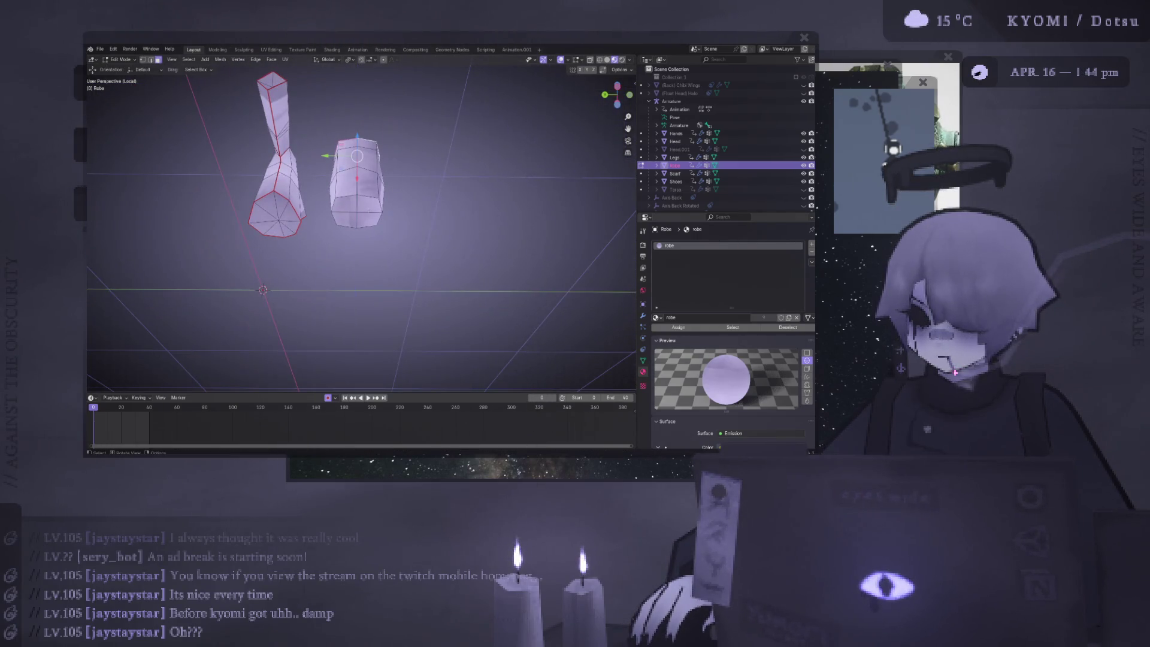
key(Return)
key(ctrl+z)
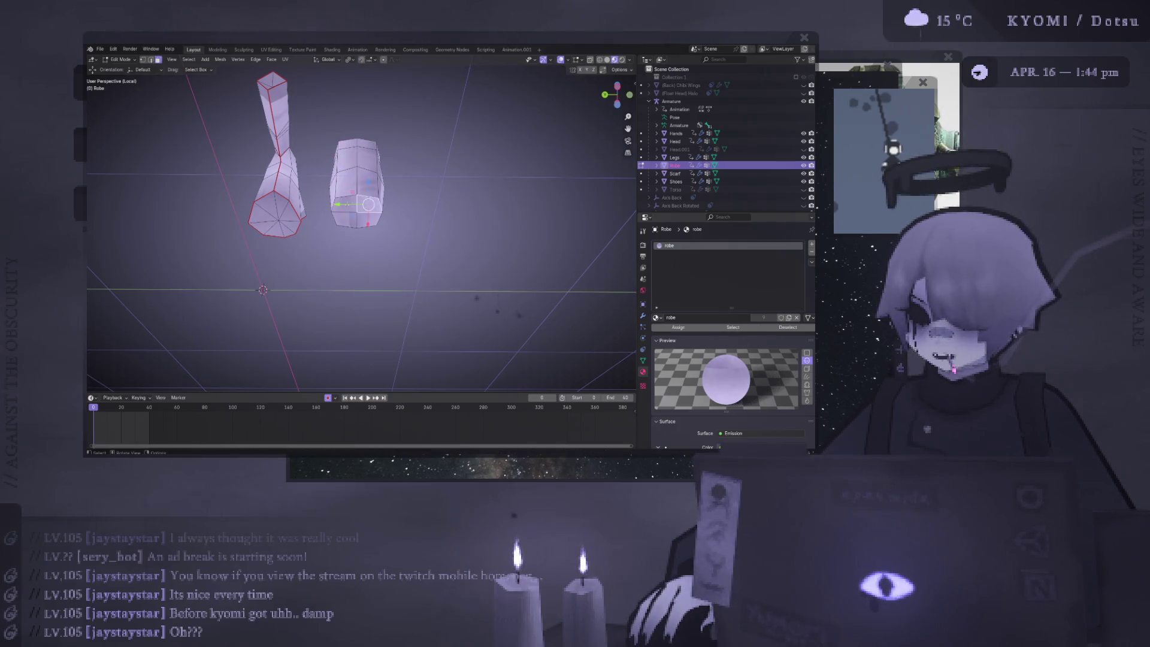
shift+click(346, 213)
Extrude the selected faces in place and raise them 0.1 m with gz0.1
key(e)
key(Escape)
key(KP_1)
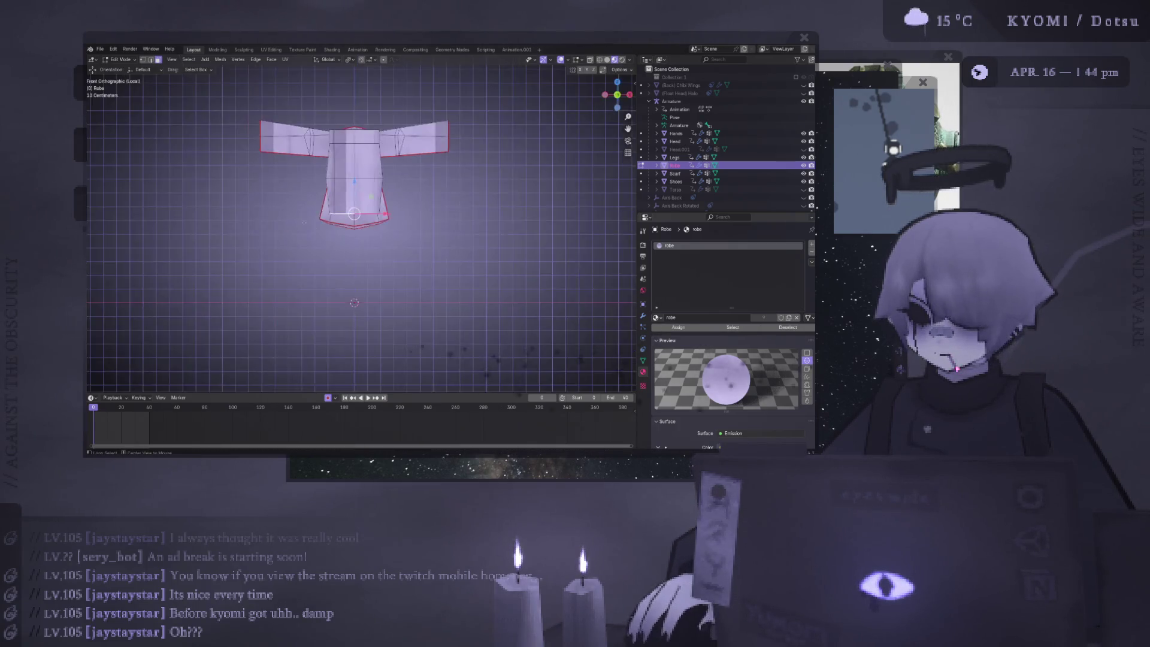
key(ctrl+KP_3)
text(gz0.1)
key(Return)
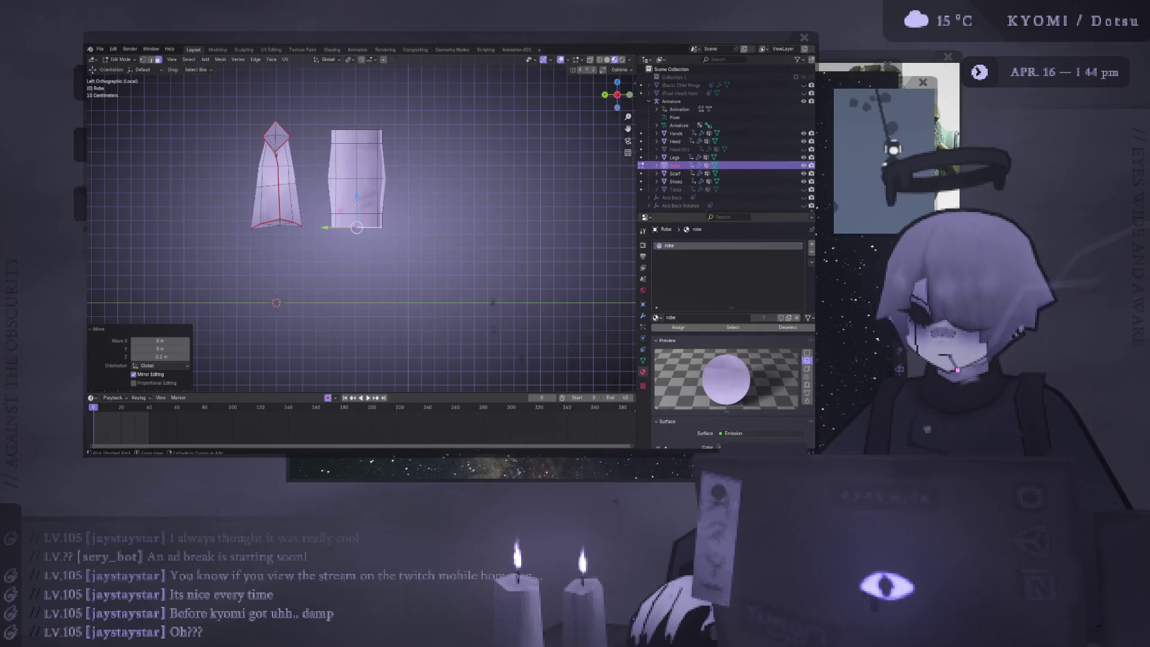
key(KP_8)
middle_drag(356, 227, 357, 202)
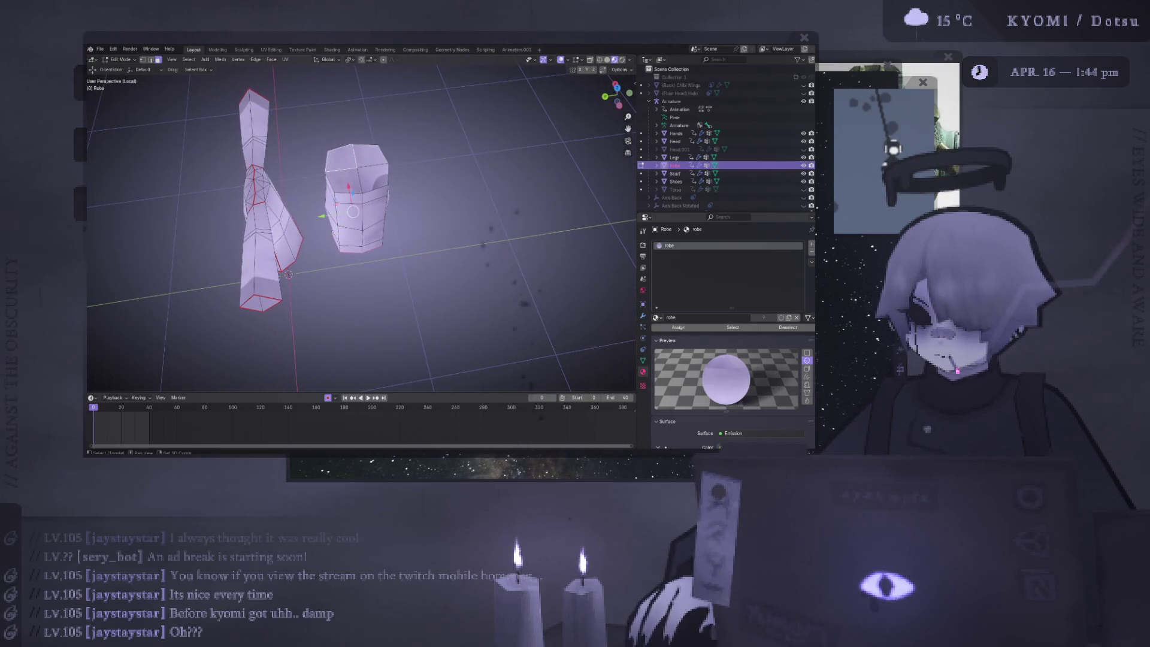
Shrink the selected bag faces and flatten their height on Z
alt+click(357, 202)
key(ctrl+KP_3)
key(s)
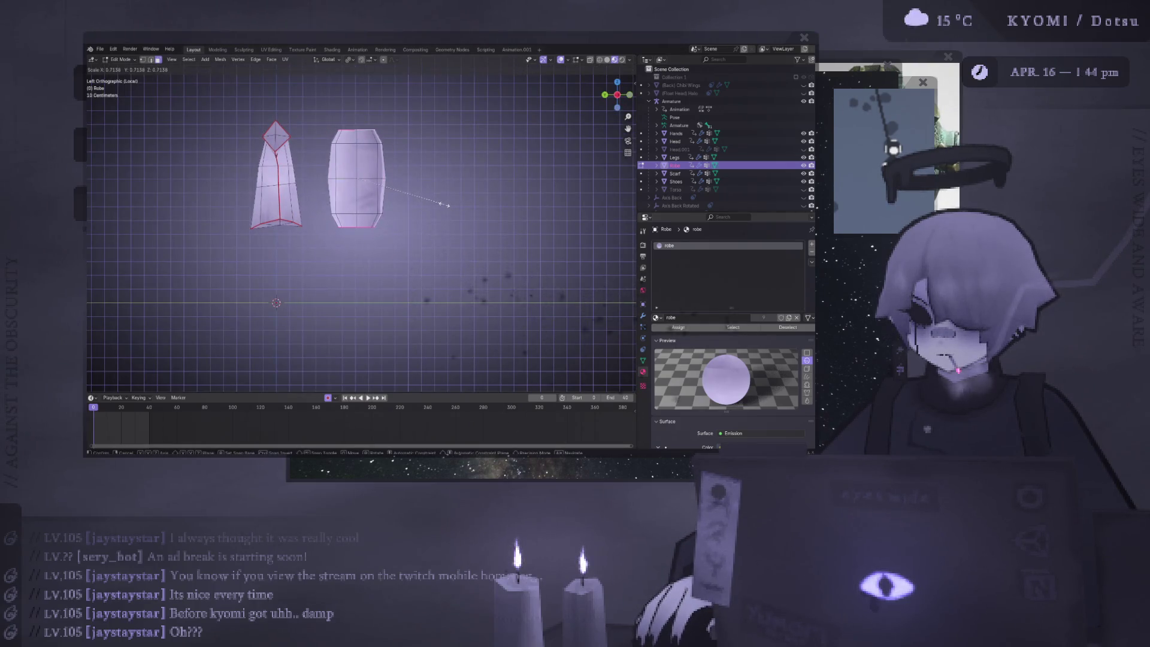
click(443, 198)
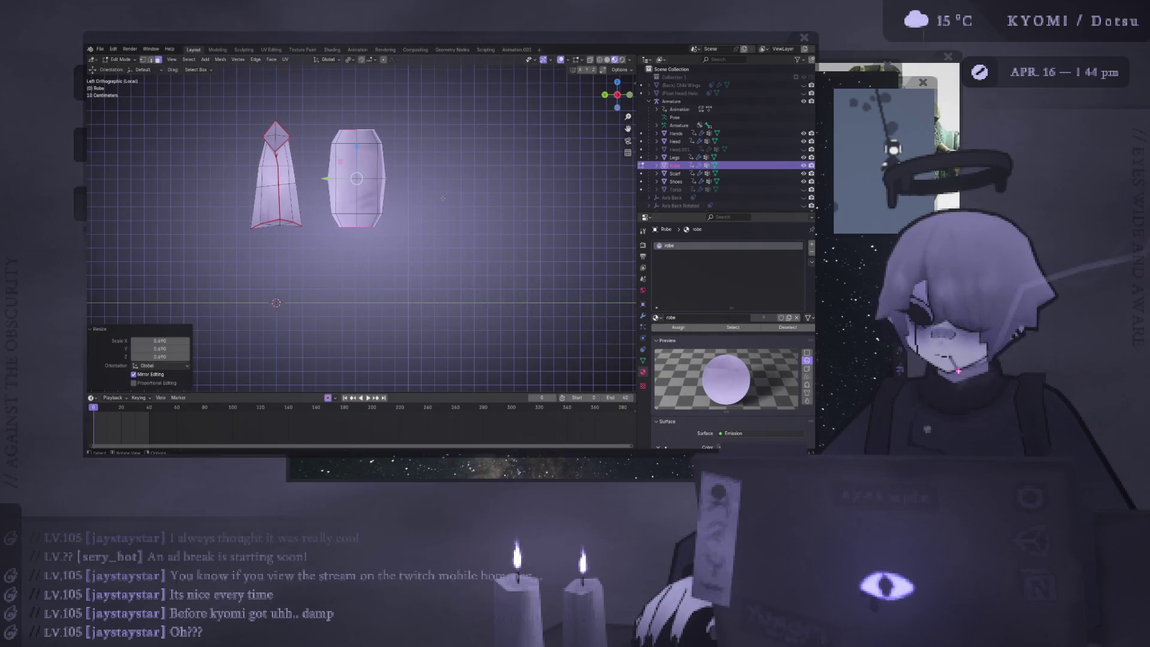
key(s)
key(z)
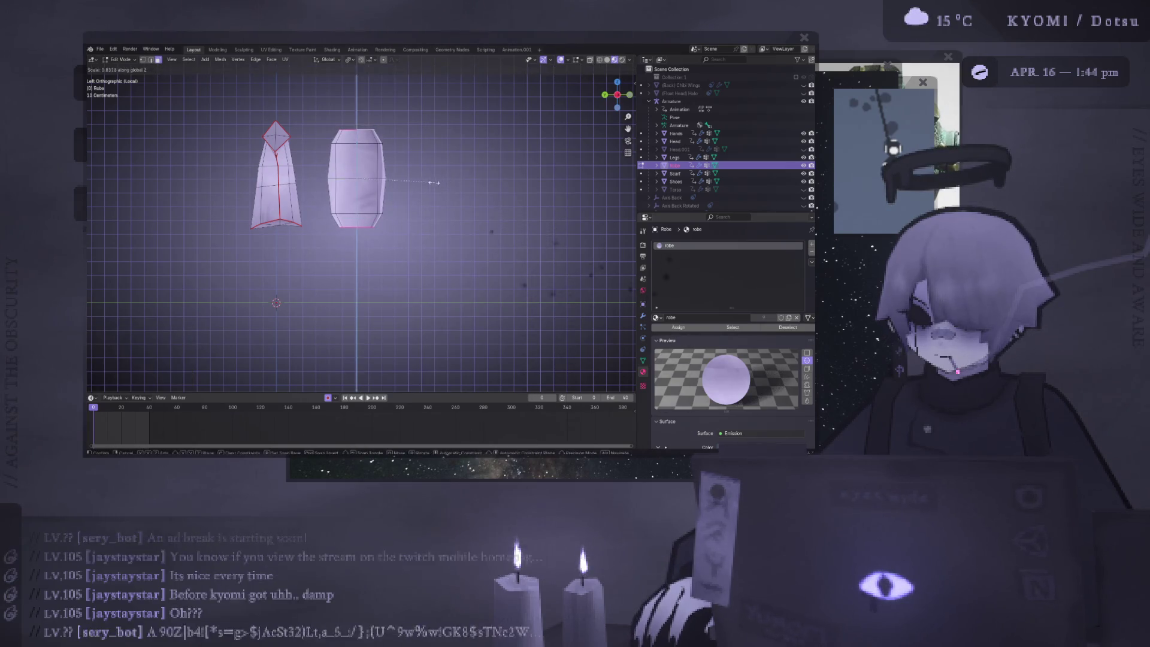
click(458, 190)
Save, set the pivot point to Median Point, and rescale the bag's height
key(ctrl+s)
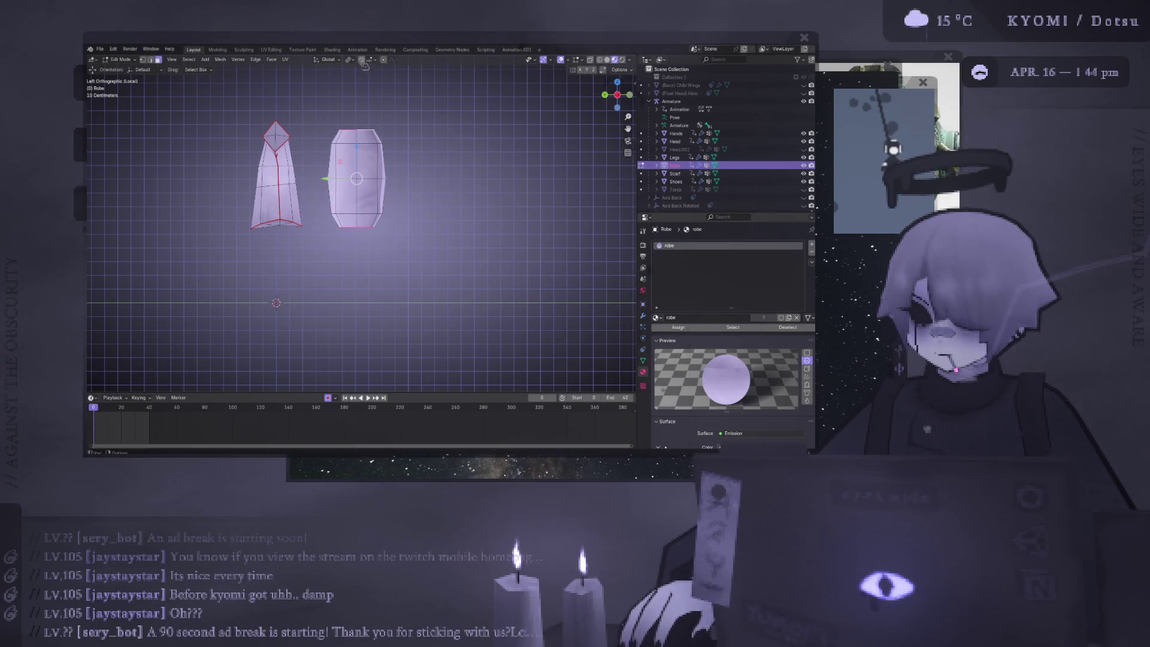
click(350, 60)
click(381, 106)
key(s)
key(x)
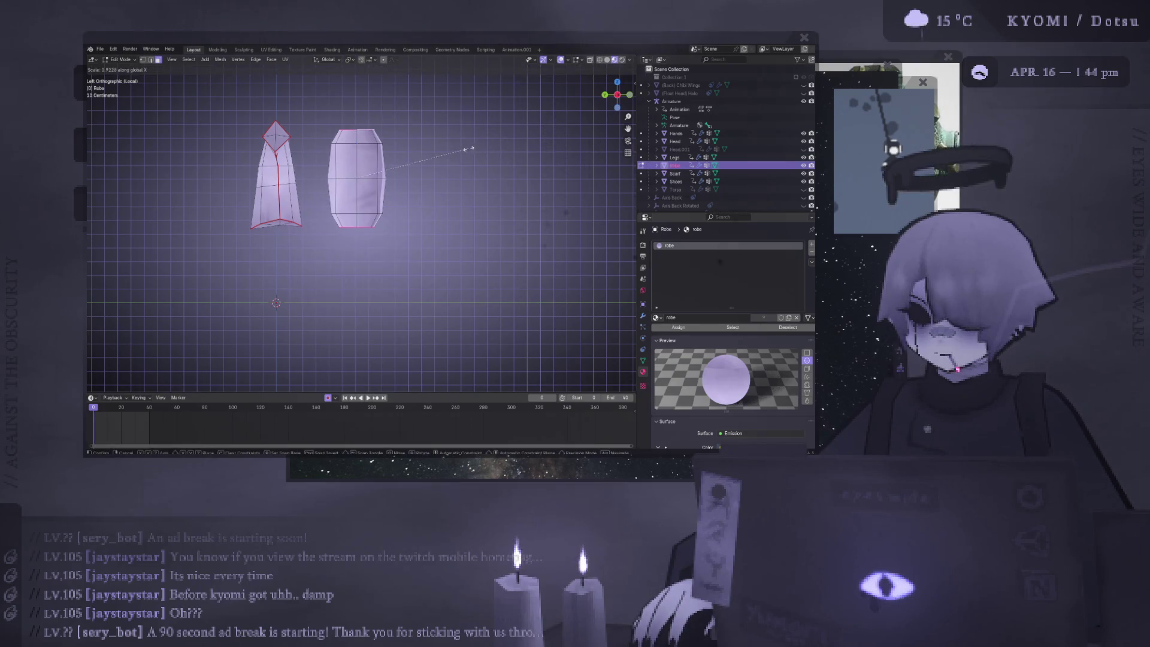
key(z)
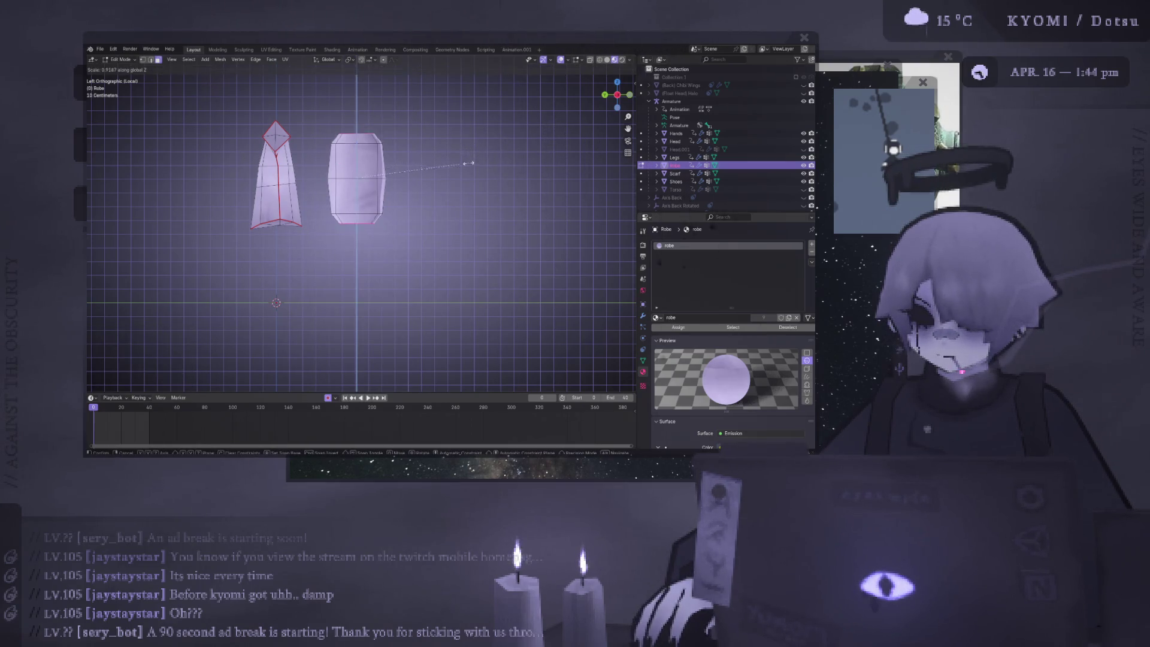
click(457, 157)
middle_drag(457, 157, 399, 183)
Select the whole robe and narrow it along X from the front view
click(377, 197)
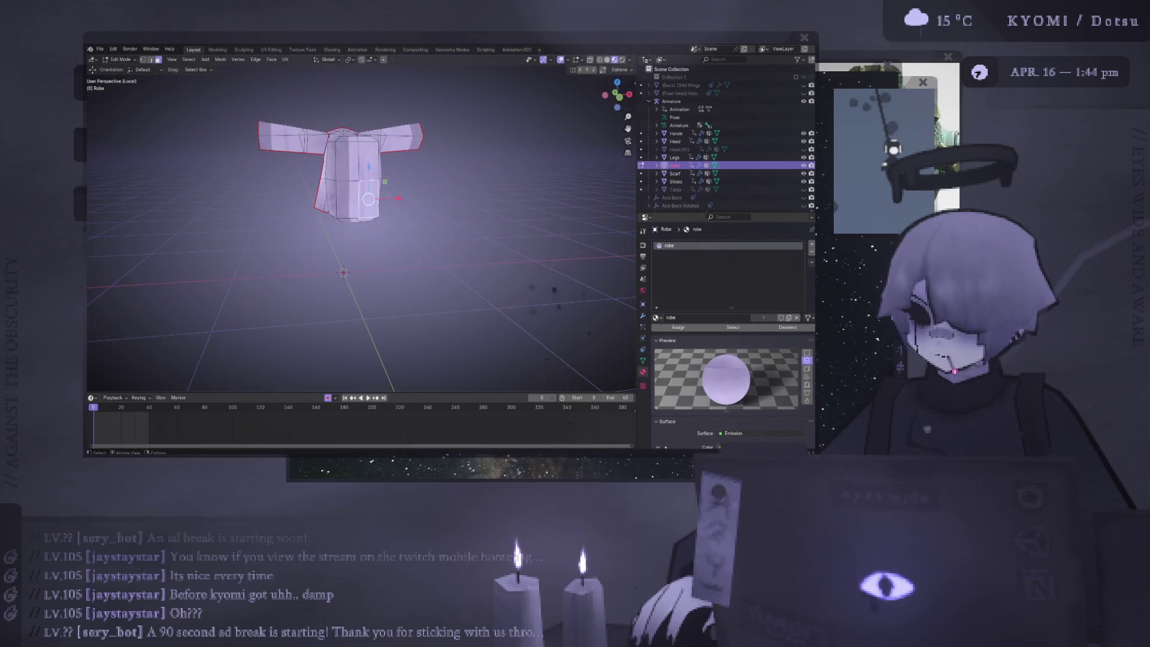
key(ctrl+l)
key(KP_3)
key(KP_1)
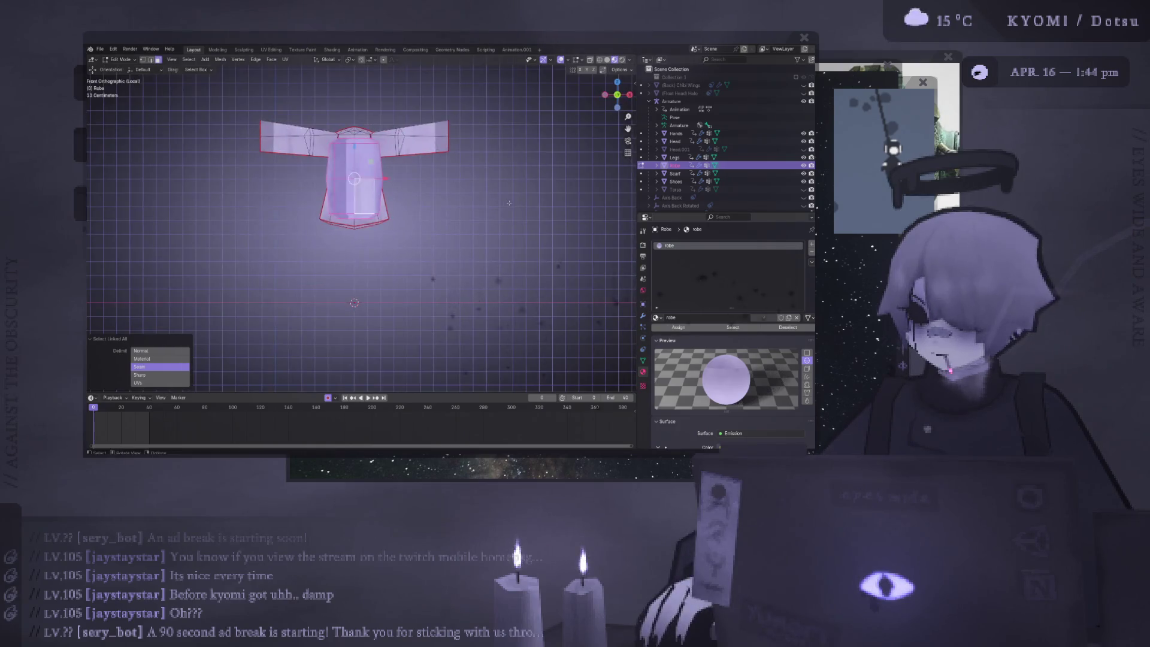
key(s)
key(x)
key(x)
key(x)
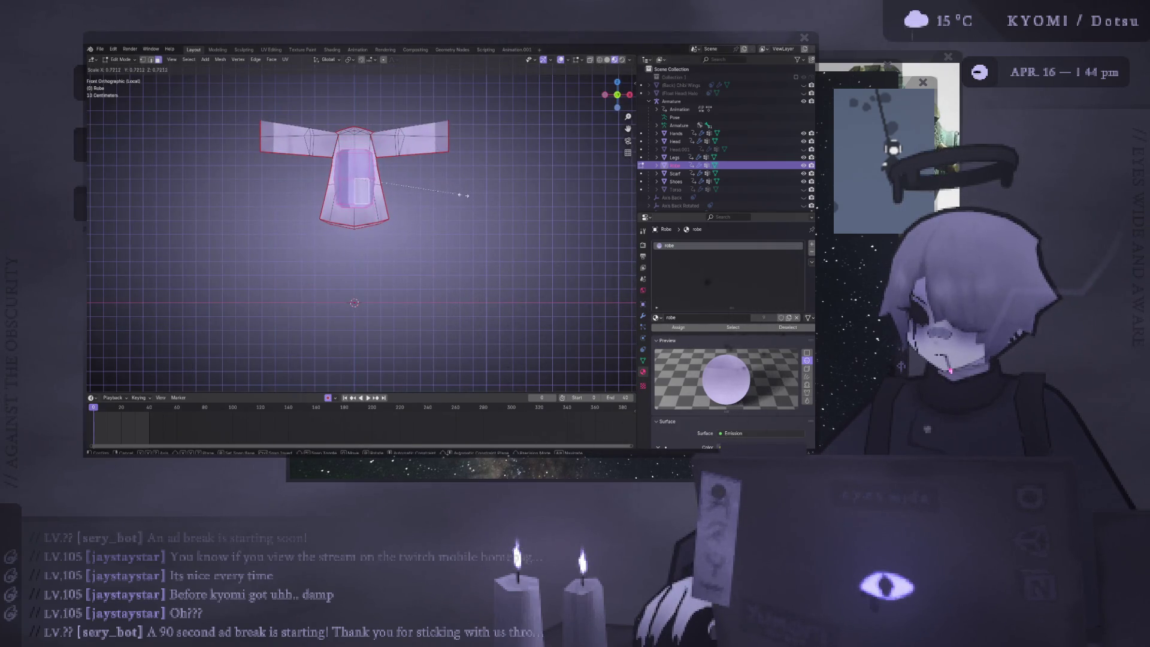
click(467, 195)
Stretch the robe taller on Z and switch the viewport to Solid shading
mouse_move(467, 195)
middle_down()
mouse_move(390, 201)
mouse_move(419, 192)
mouse_move(417, 157)
mouse_move(401, 149)
mouse_move(420, 138)
middle_up()
key(s)
key(z)
click(424, 146)
scroll(402, 150, up, 3)
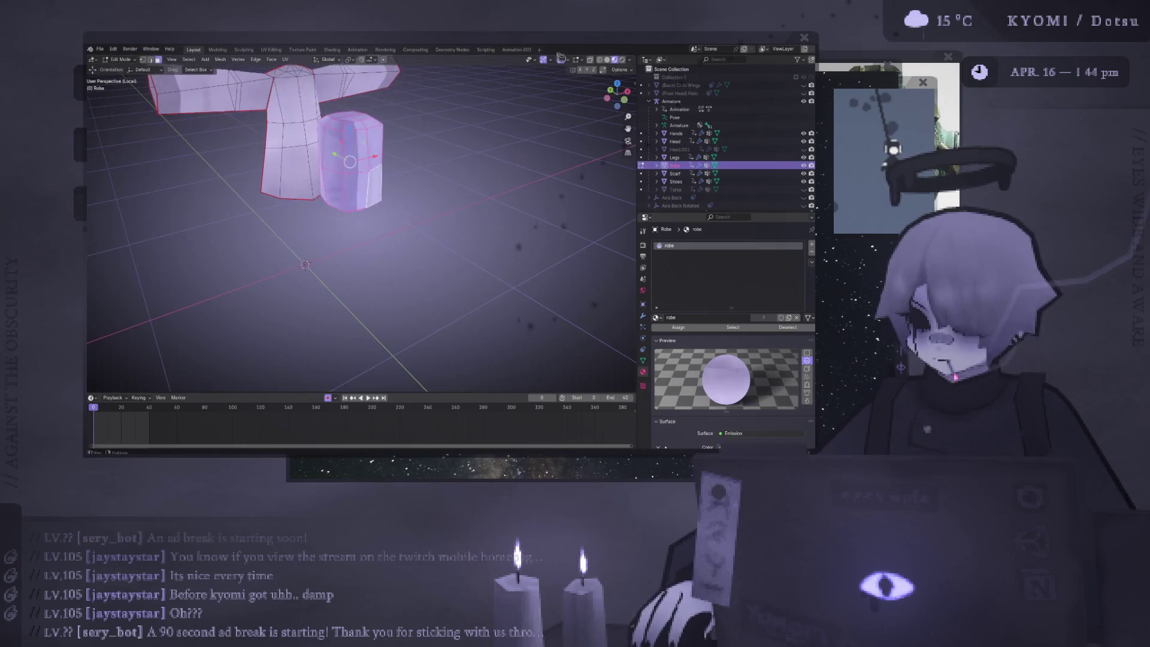
click(607, 60)
mouse_move(455, 198)
middle_down()
mouse_move(477, 224)
mouse_move(417, 282)
mouse_move(362, 251)
mouse_move(405, 148)
mouse_move(366, 157)
middle_up()
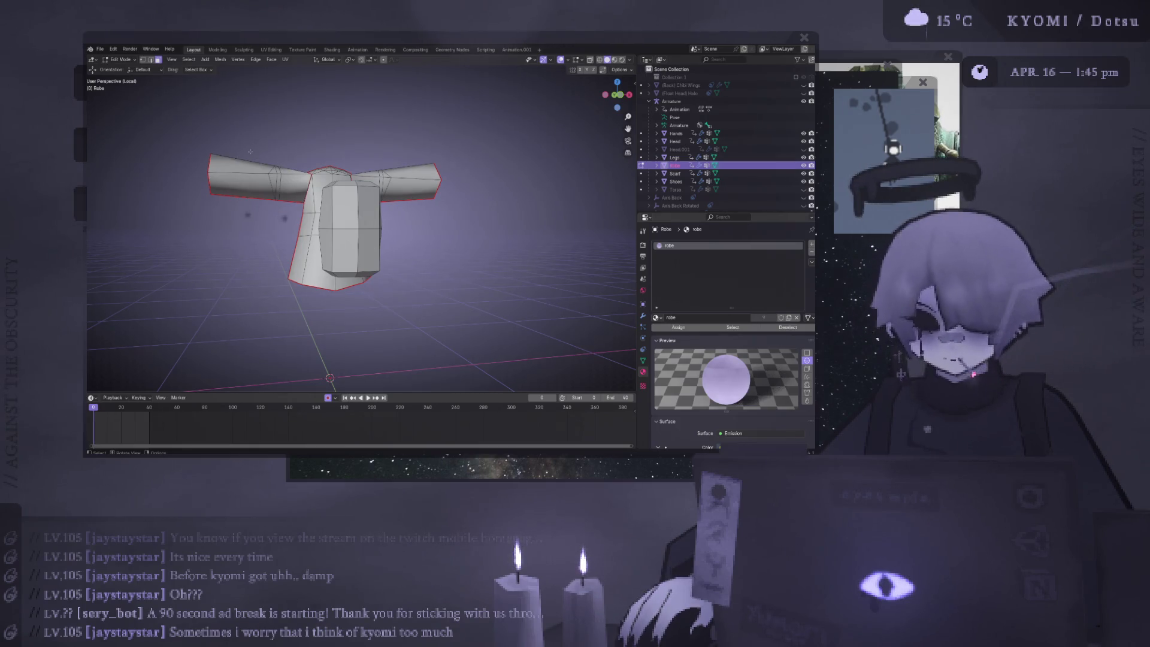
mouse_move(250, 152)
middle_down()
mouse_move(263, 198)
mouse_move(266, 159)
mouse_move(282, 143)
mouse_move(287, 219)
mouse_move(473, 191)
mouse_move(332, 214)
mouse_move(281, 181)
mouse_move(233, 96)
middle_up()
Add a cylinder, shrink it, place it beside the robe, and scale it 0.9
click(205, 59)
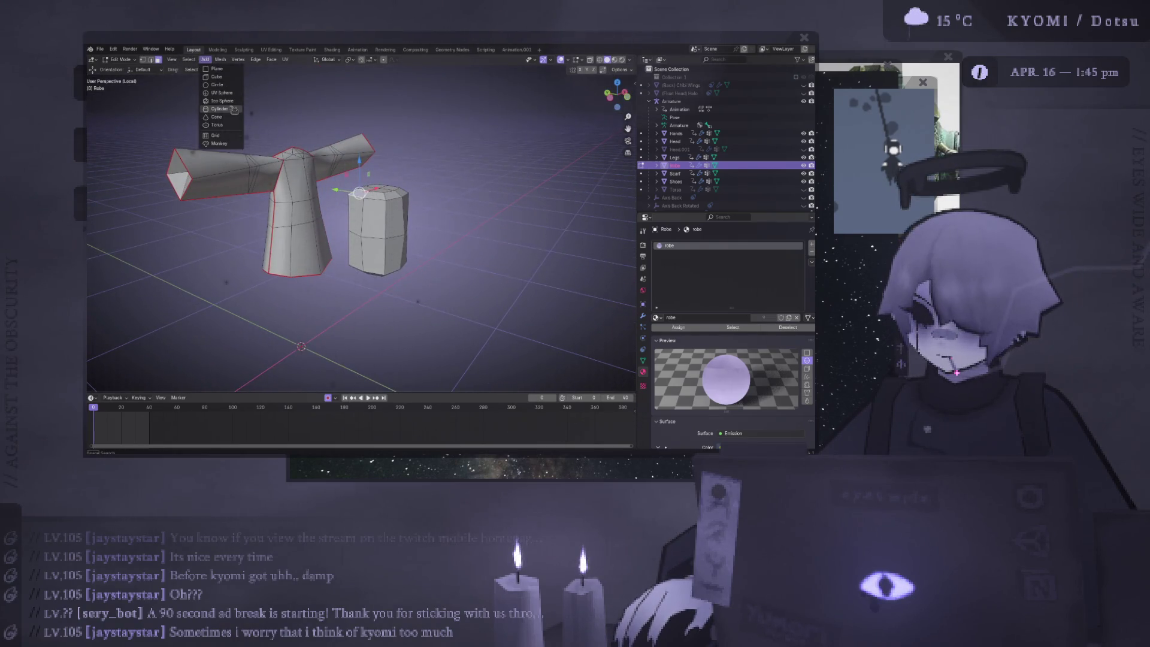
click(234, 109)
scroll(427, 224, down, 5)
key(s)
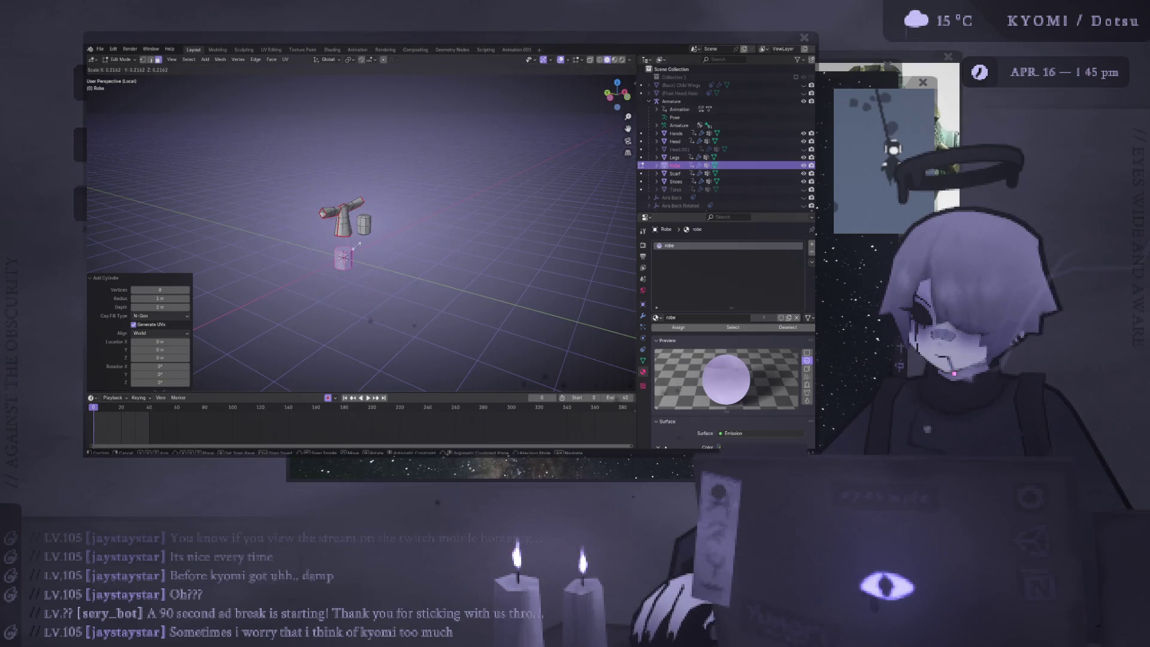
click(329, 257)
key(ctrl+KP_3)
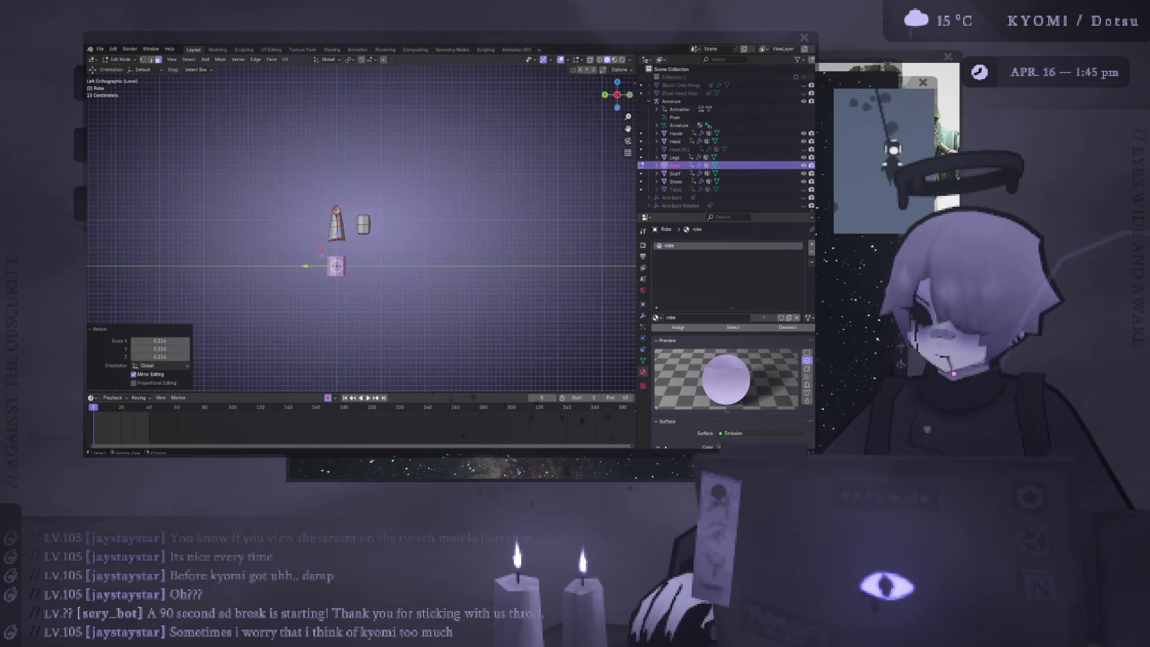
key(g)
click(334, 221)
key(g)
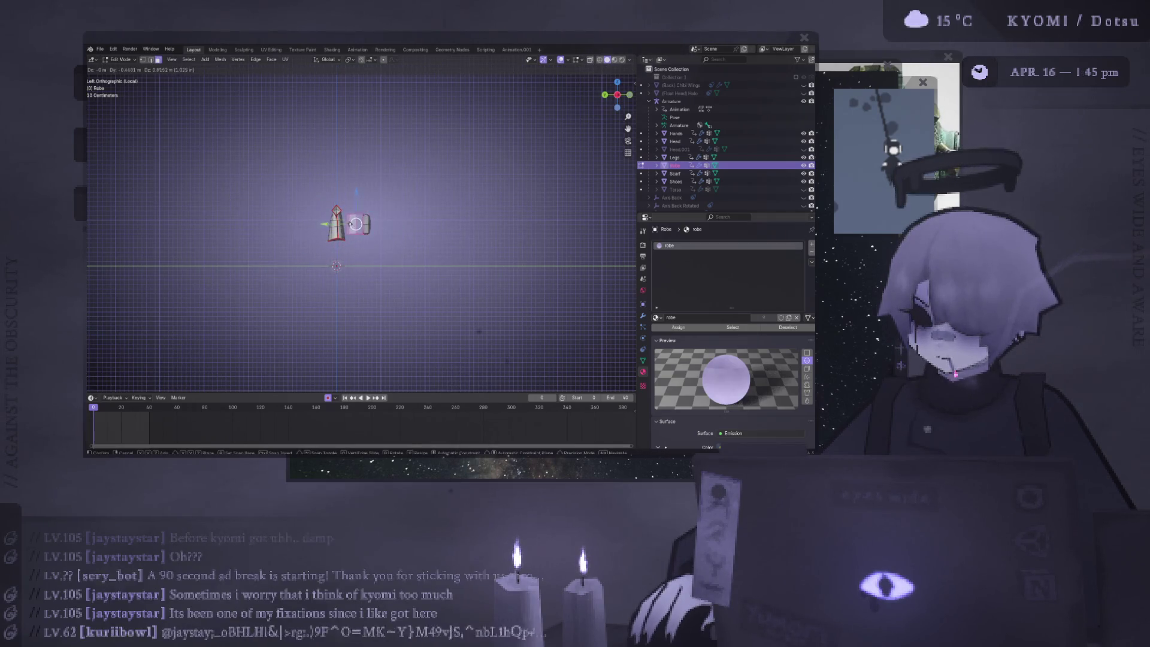
click(356, 199)
text(s)
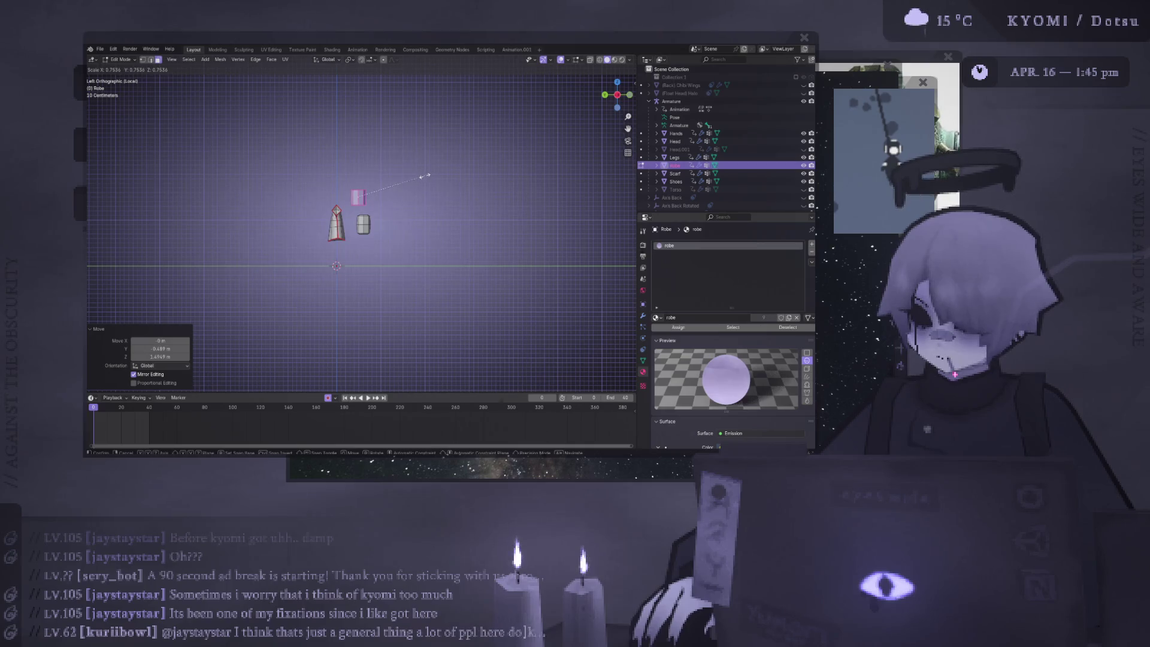
text(.9)
key(Return)
Adjust the cylinder's height with several Z scales until it is a tall column
scroll(424, 176, up, 8)
key(s)
key(z)
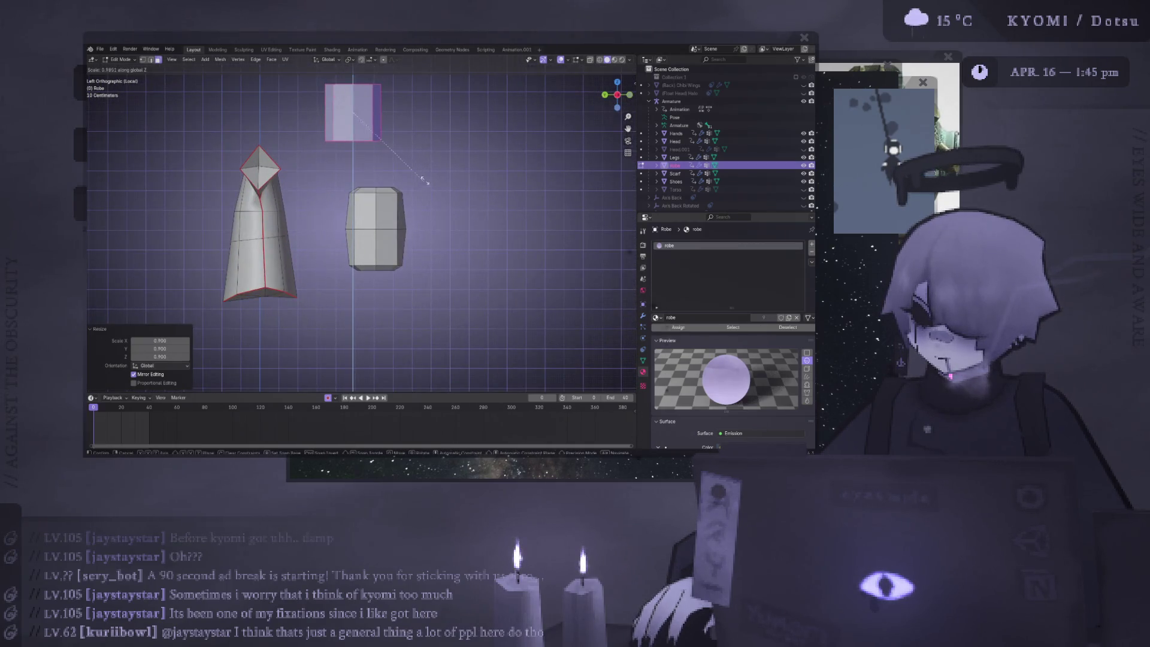
click(469, 86)
key(KP_1)
key(s)
key(z)
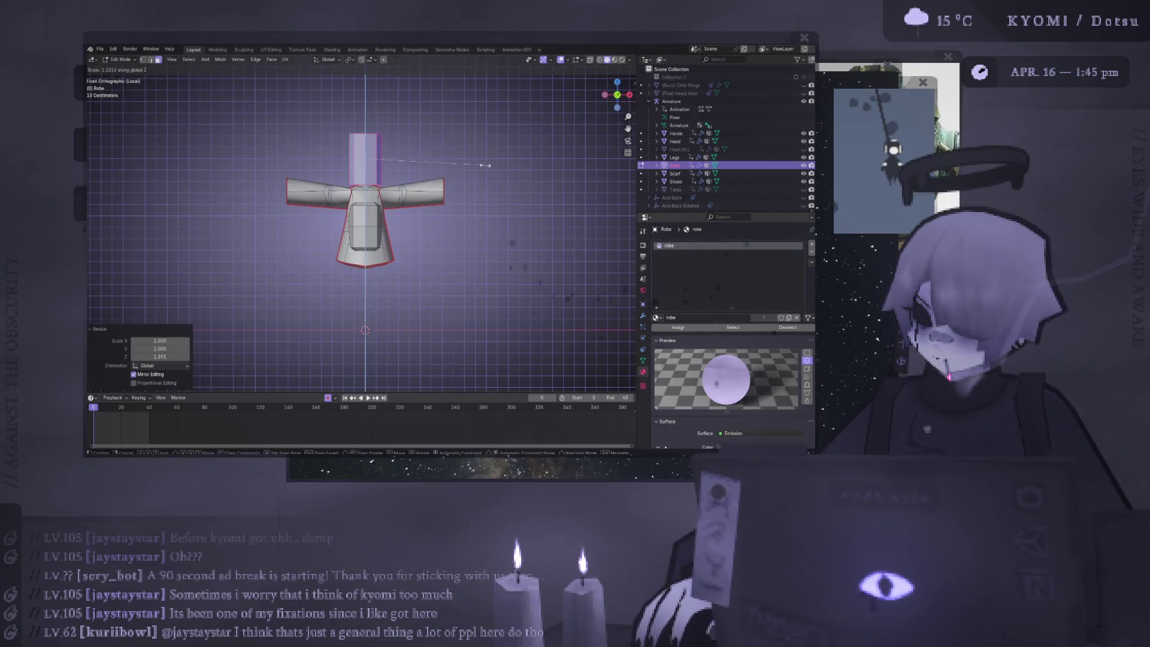
click(487, 165)
scroll(436, 206, up, 3)
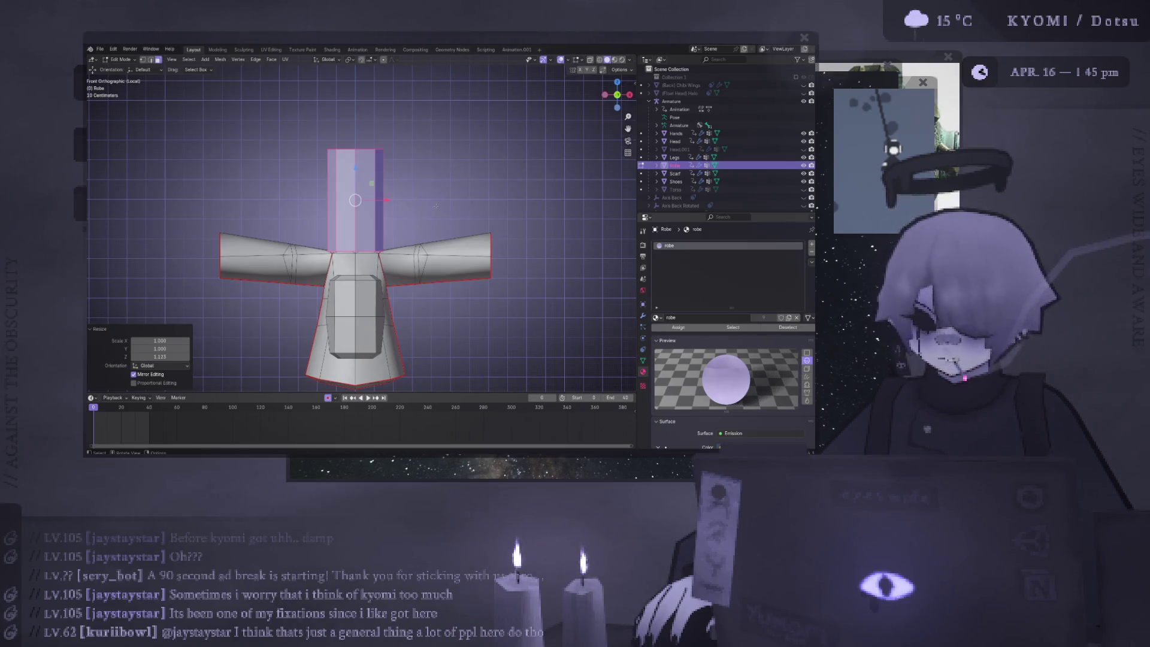
key(s)
key(z)
click(470, 220)
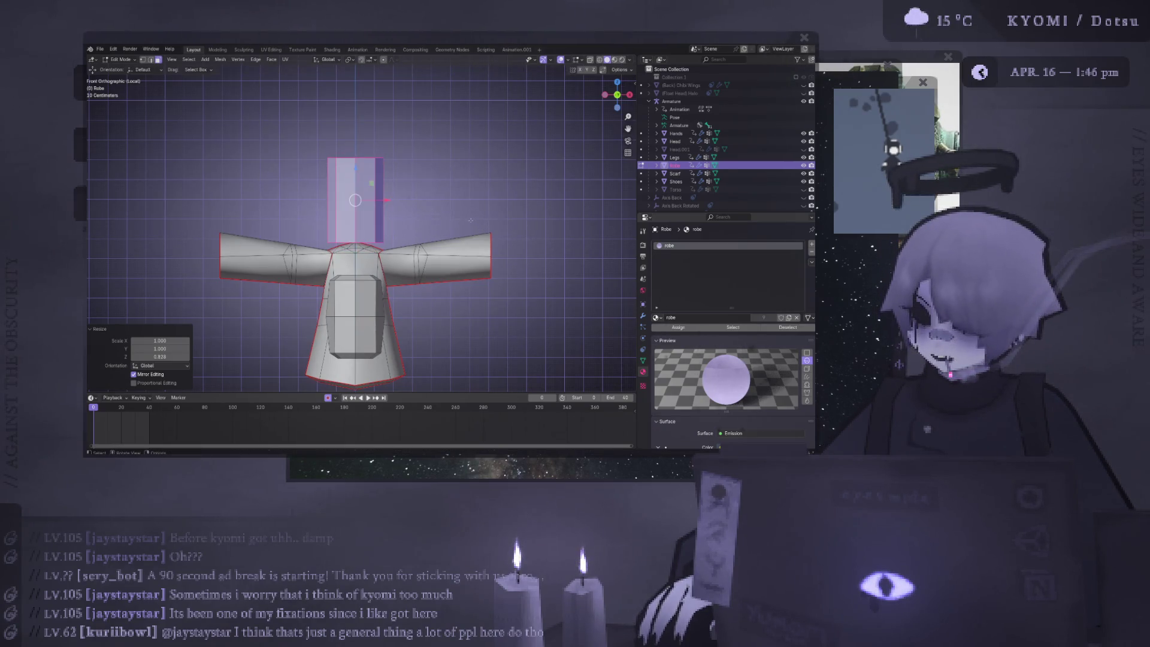
Position the tall cylinder along X next to the robe
key(g)
key(x)
click(371, 203)
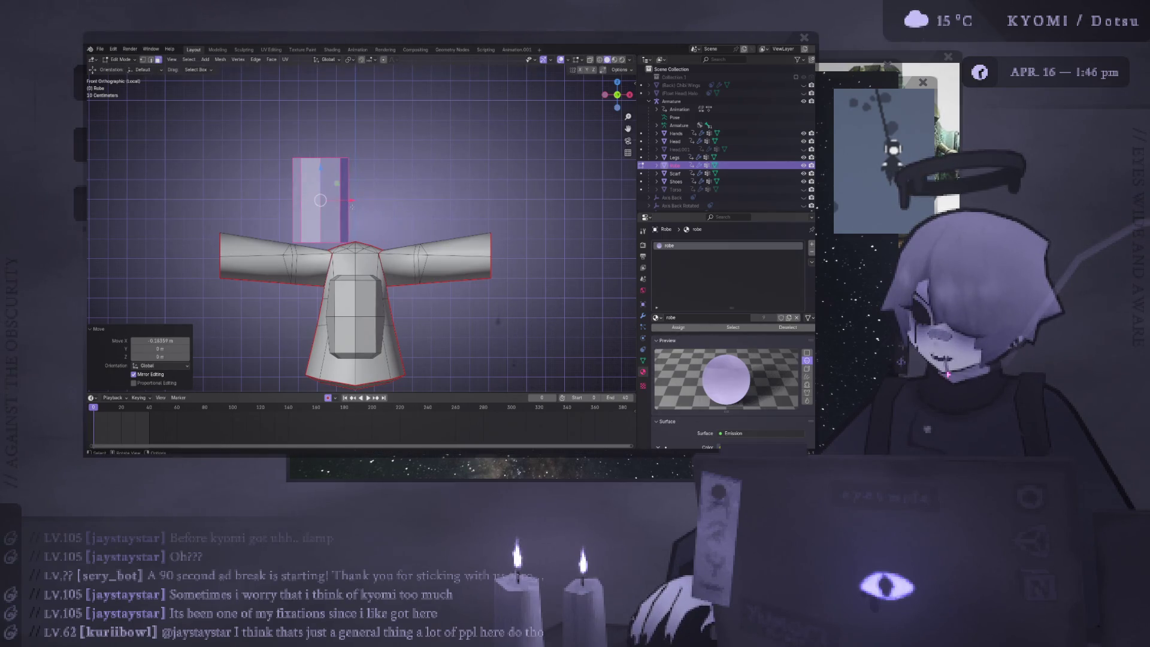
middle_drag(370, 204, 385, 203)
scroll(386, 204, up, 2)
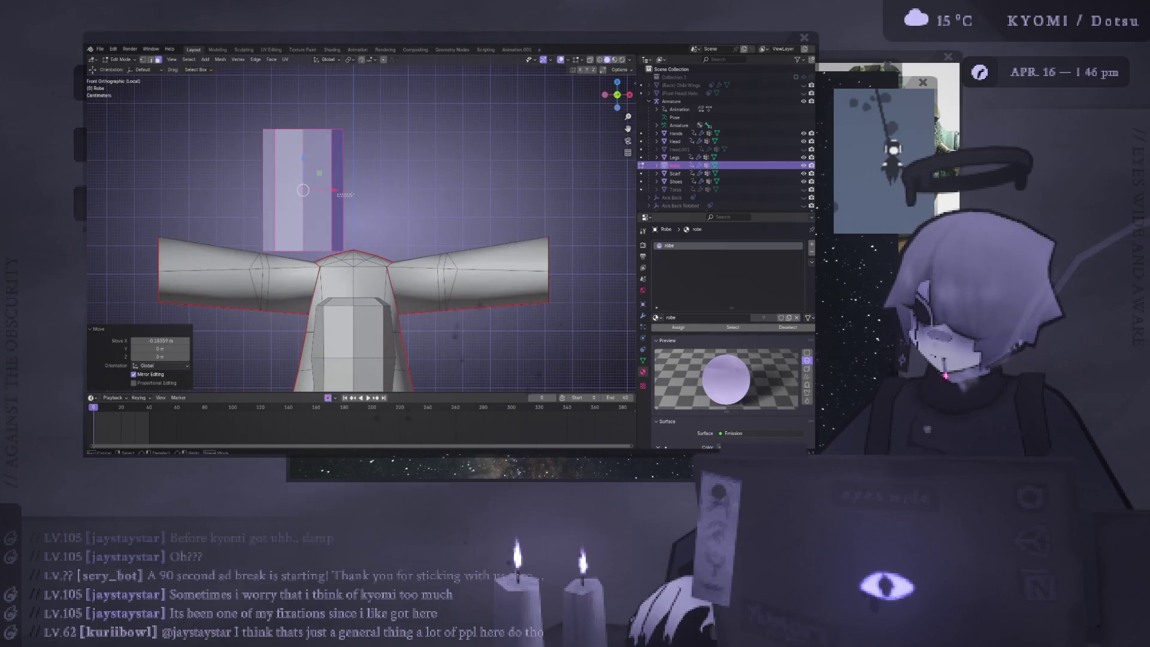
drag(354, 196, 332, 186)
key(g)
key(x)
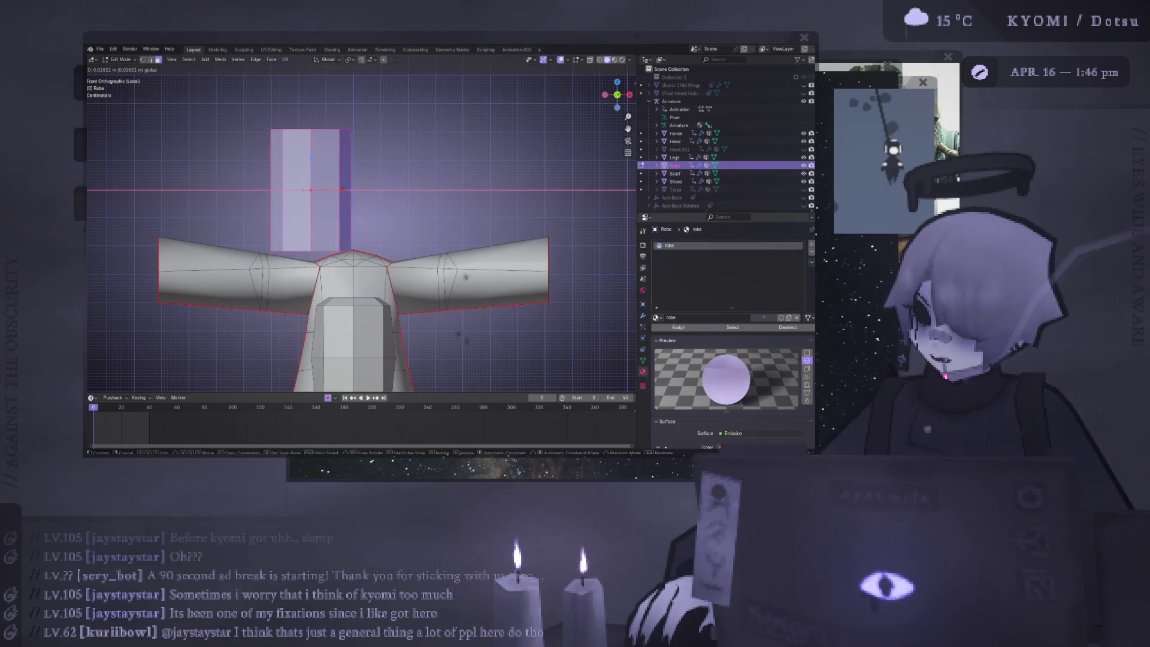
click(467, 277)
Duplicate the cylinder along X beside the first one, then deselect everything
key(shift+d)
key(x)
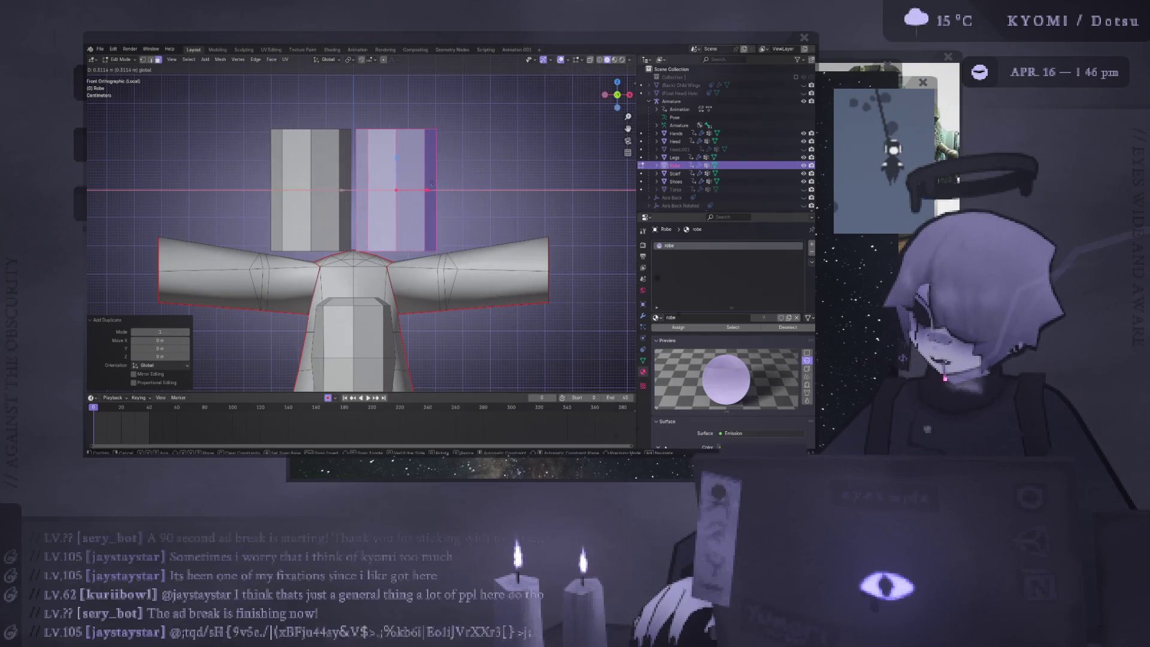
click(432, 184)
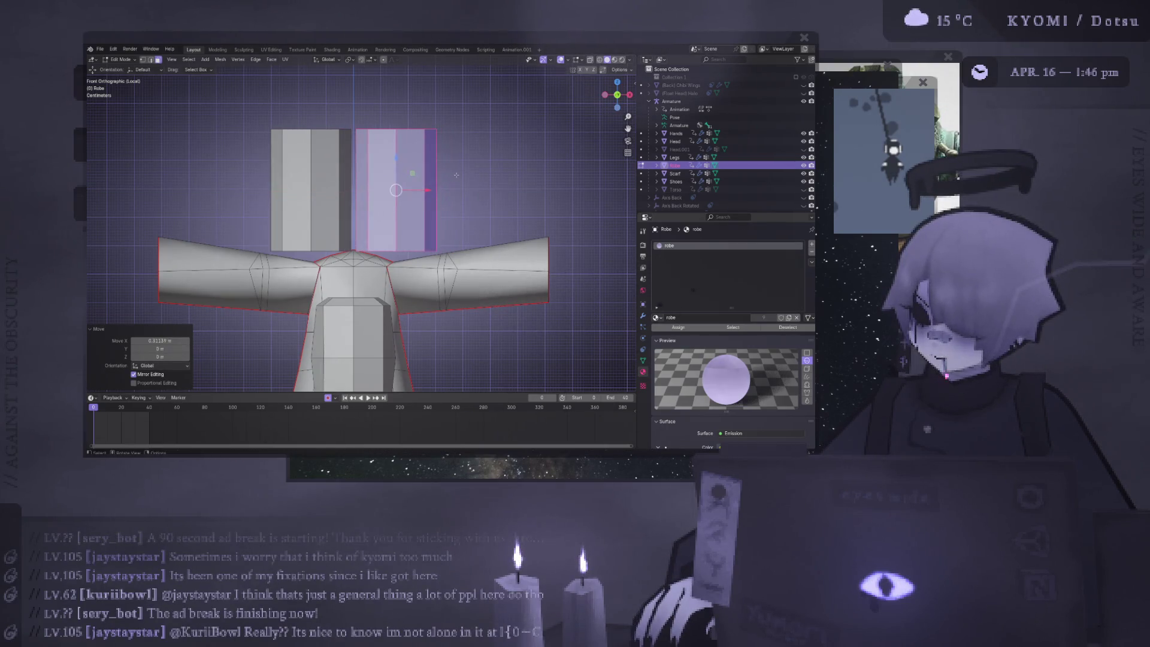
key(s)
click(421, 206)
key(KP_3)
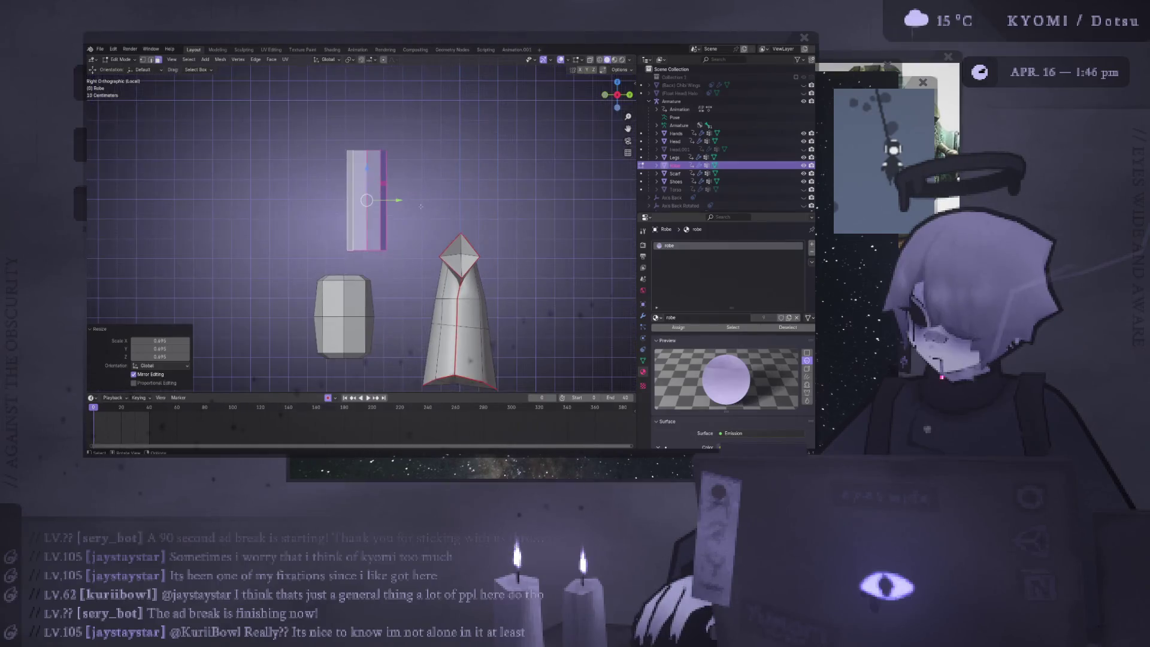
key(alt+a)
middle_drag(360, 240, 407, 228)
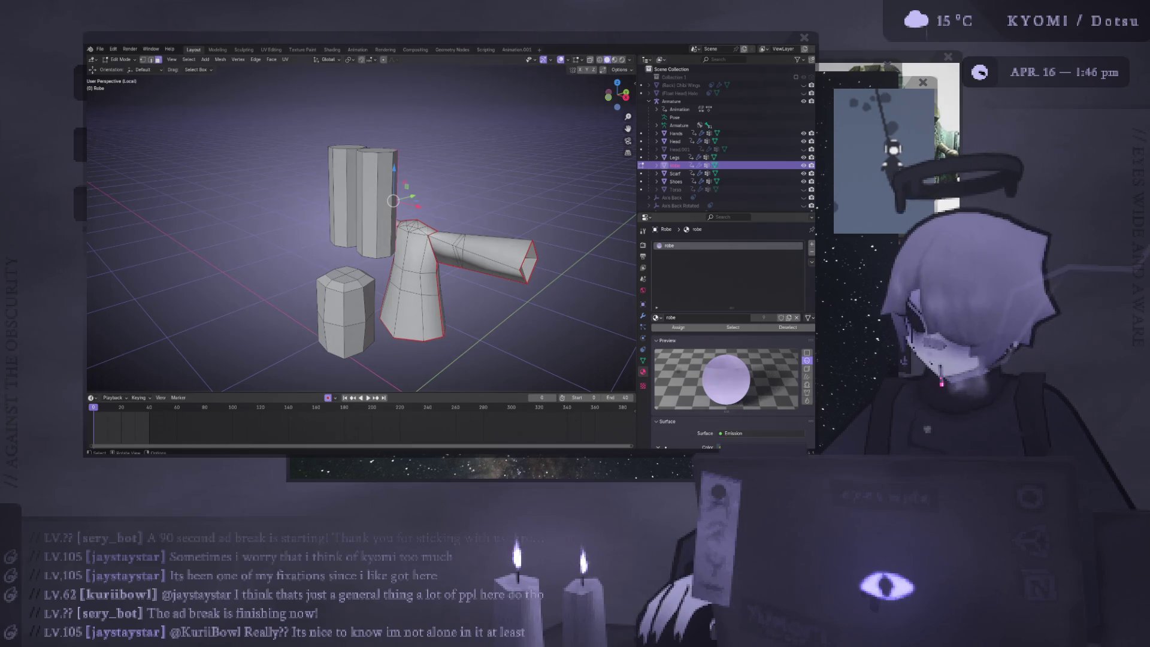
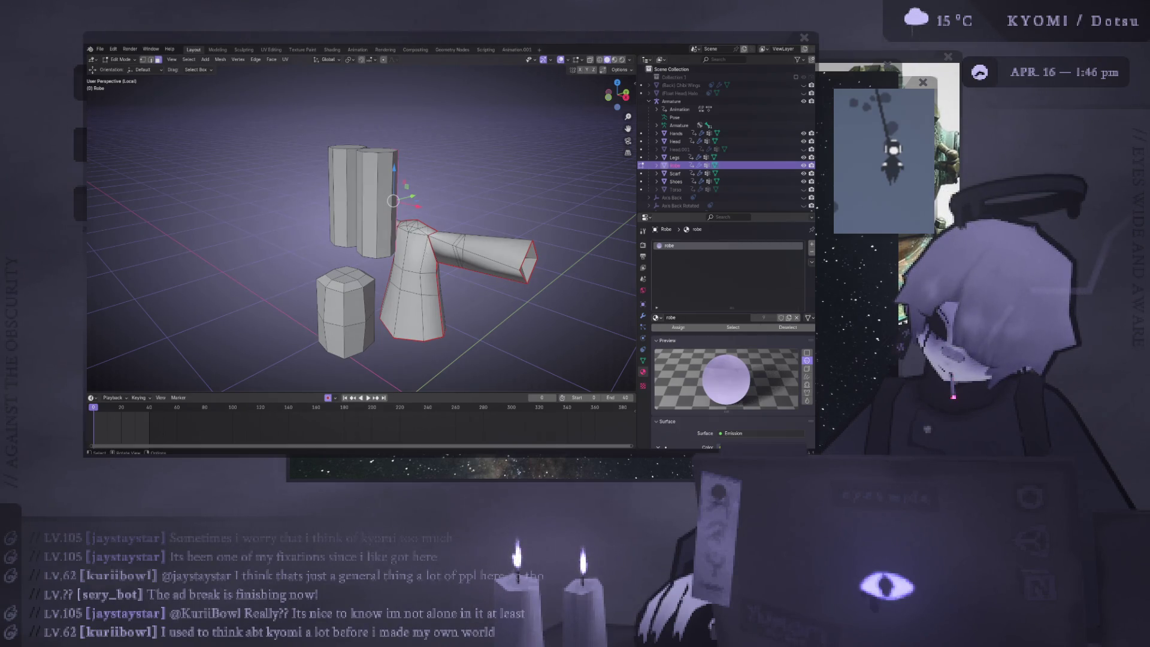
Select the whole rear upright block and rotate it -90° about Z so it lies sideways
ctrl+click(371, 204)
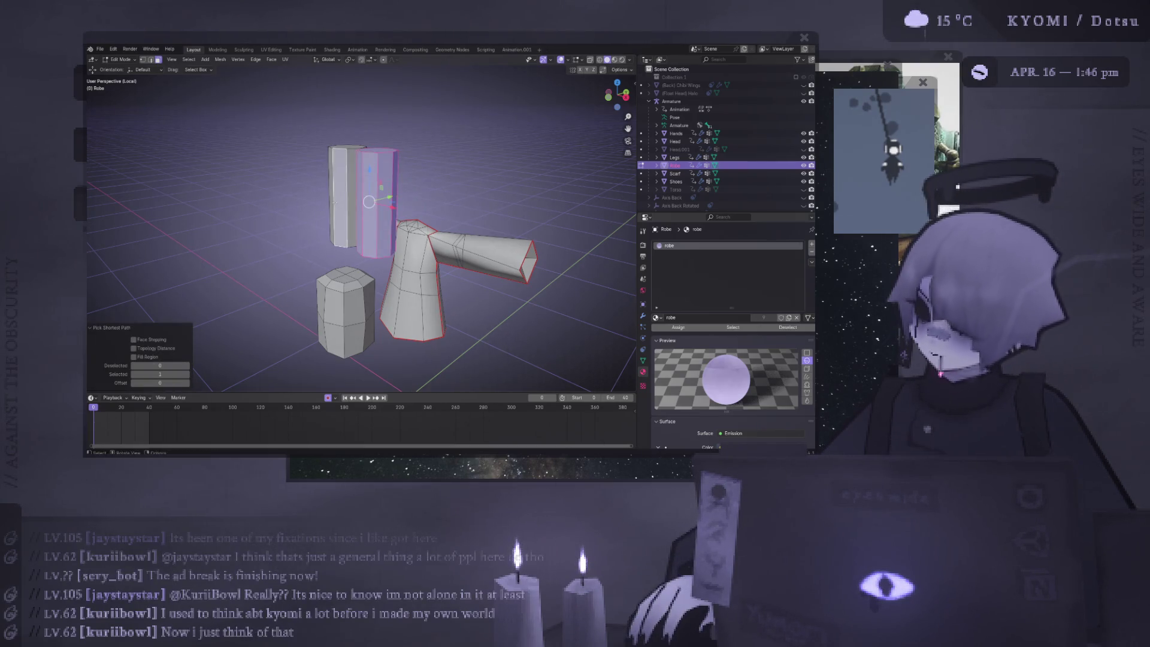
key(ctrl+l)
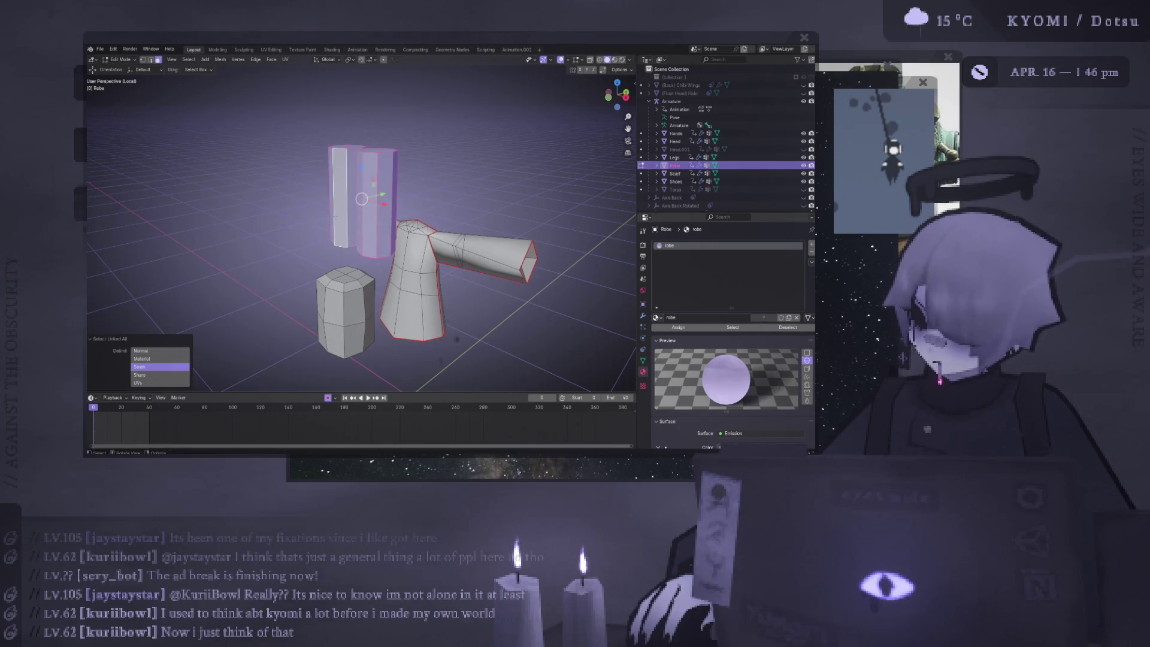
key(KP_1)
key(r)
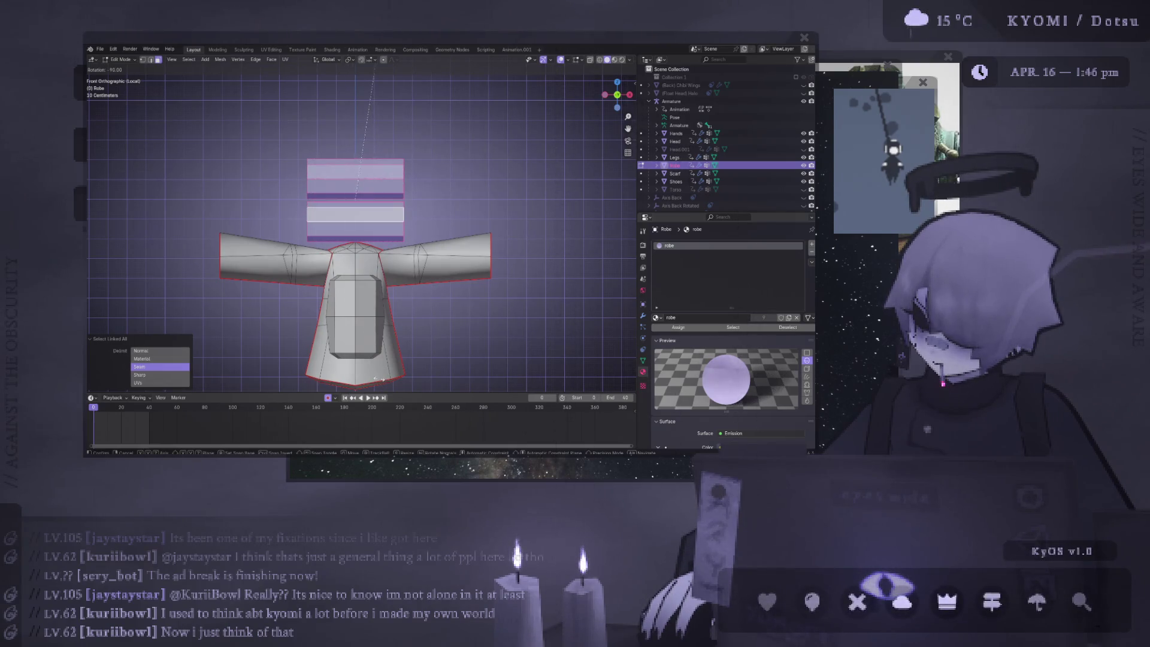
key(Return)
mouse_move(378, 378)
middle_down()
mouse_move(326, 293)
mouse_move(399, 302)
mouse_move(338, 292)
mouse_move(364, 288)
mouse_move(373, 271)
middle_up()
scroll(376, 266, up, 3)
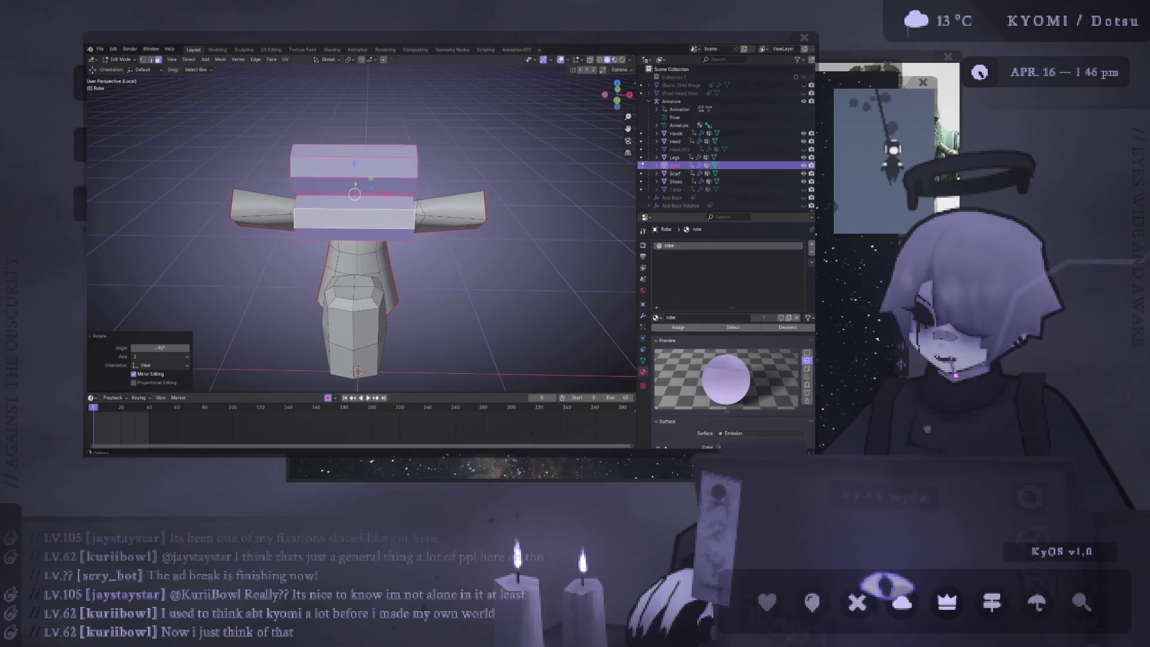
scroll(358, 252, down, 3)
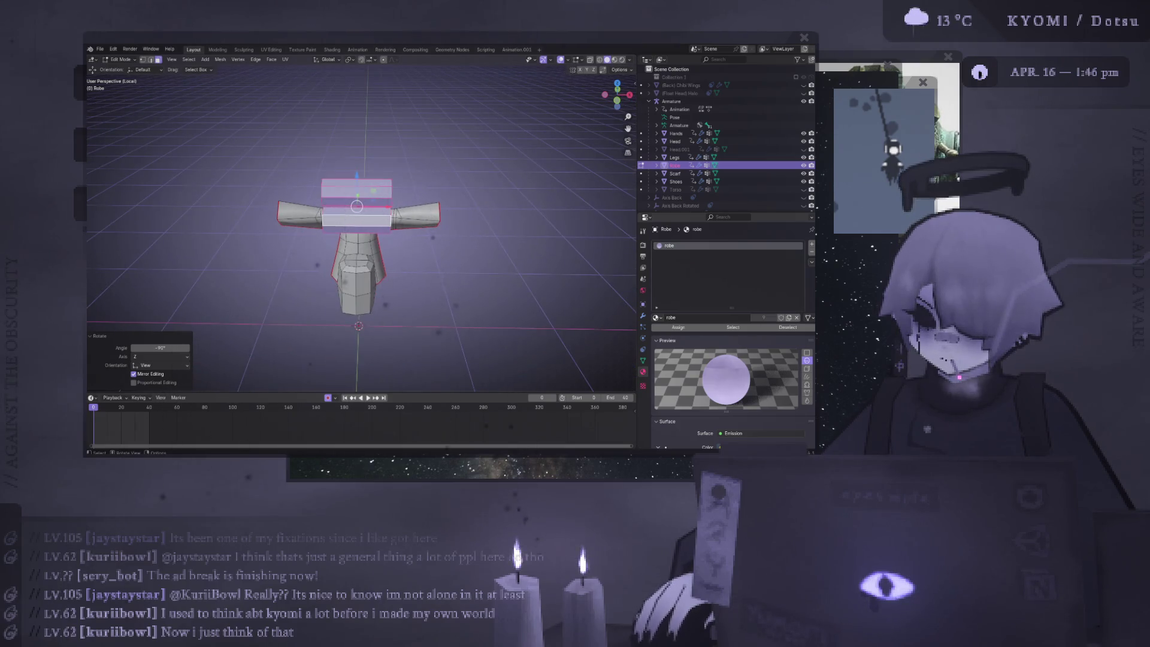
middle_drag(357, 206, 353, 205)
key(KP_1)
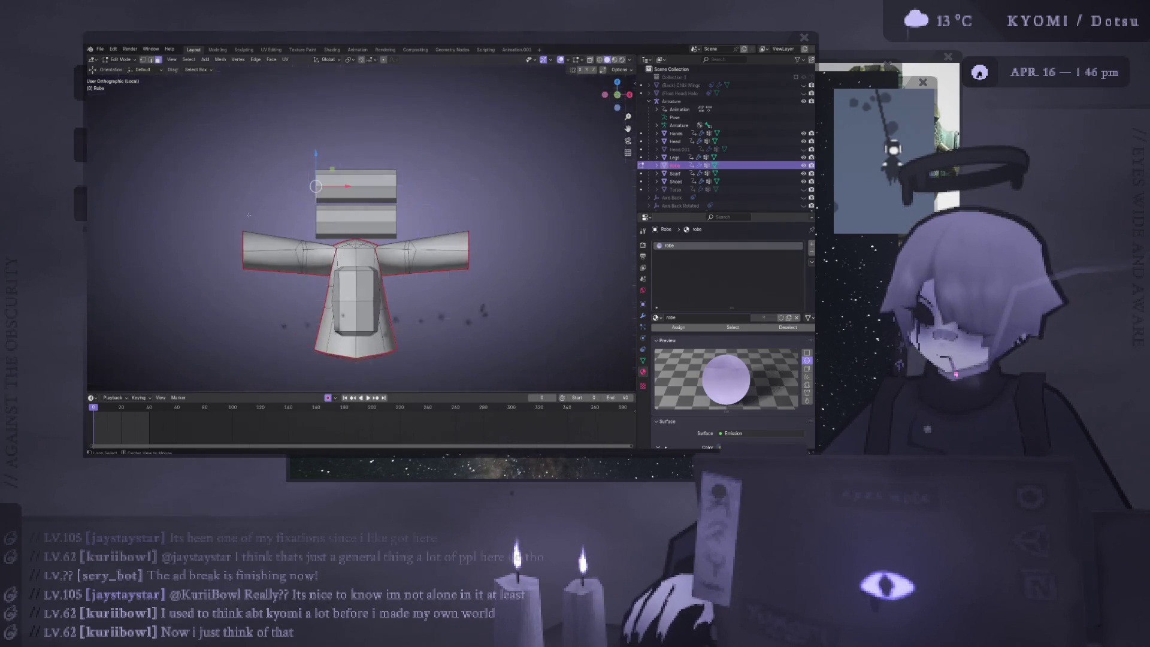
Extrude the block's end face and scale it down to about 0.75
key(e)
click(446, 214)
key(s)
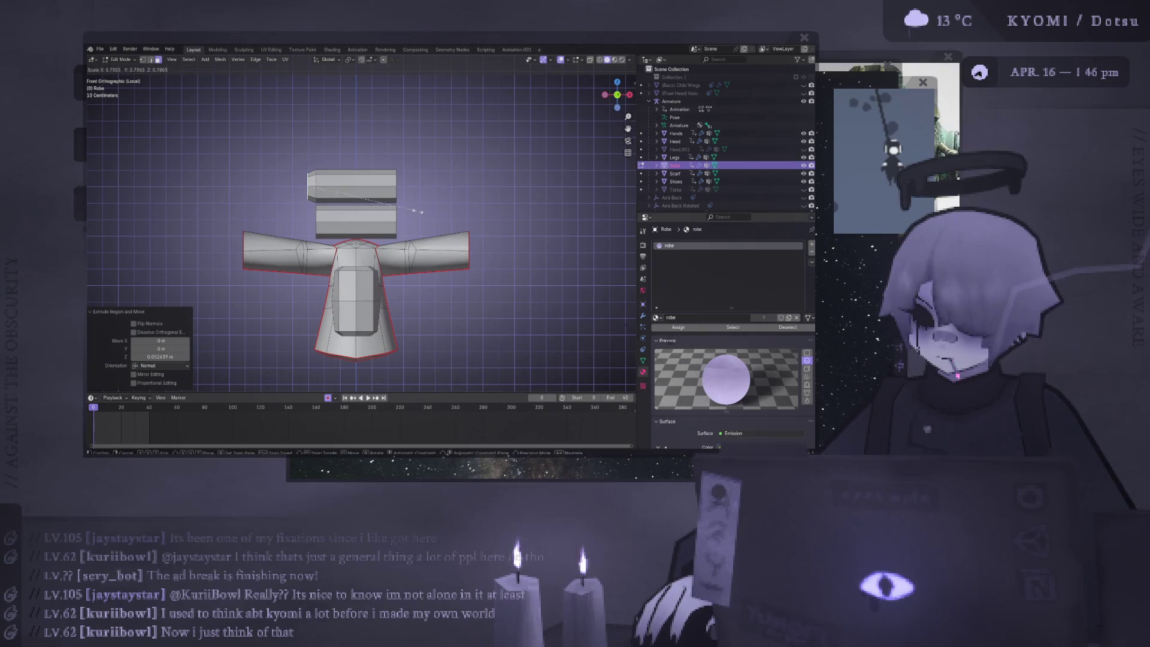
click(417, 212)
mouse_move(416, 212)
middle_down()
mouse_move(389, 223)
mouse_move(472, 225)
middle_up()
Extrude the right end again and taper it to 0.713, then pick the left end
key(e)
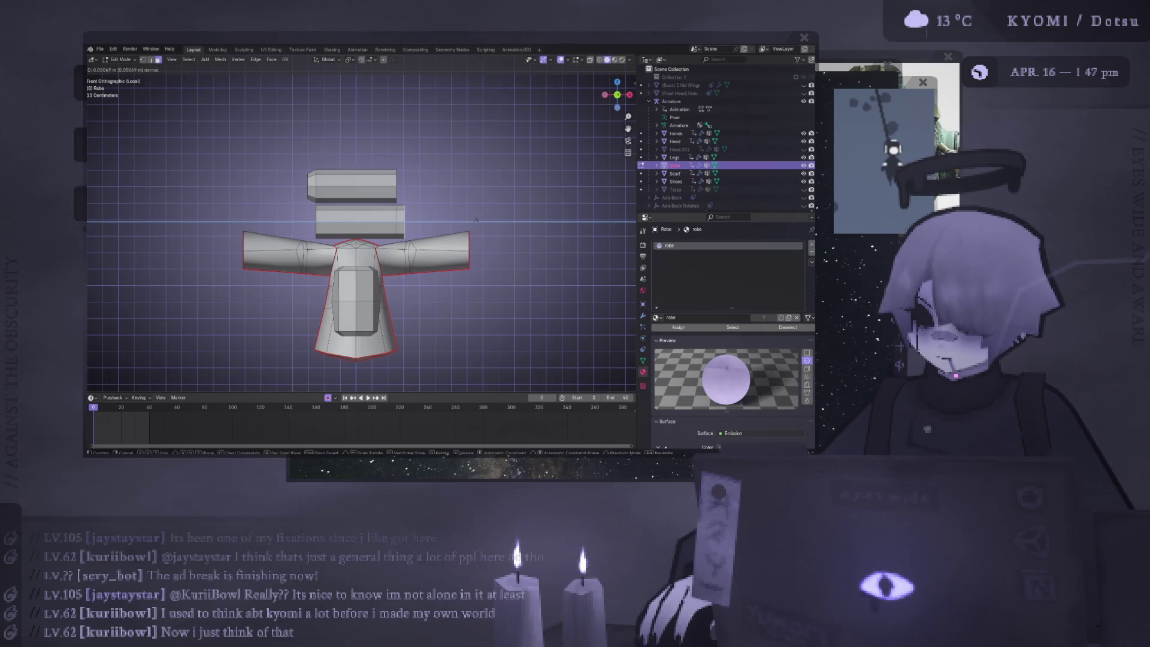
click(476, 221)
key(s)
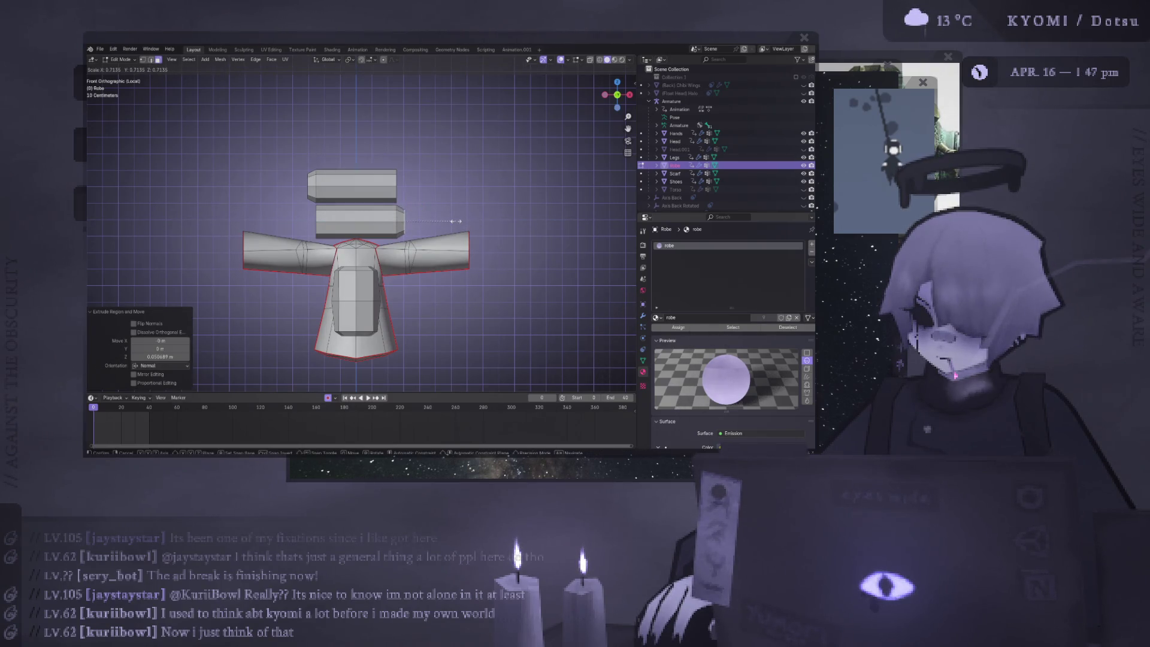
click(455, 221)
middle_drag(360, 269, 396, 263)
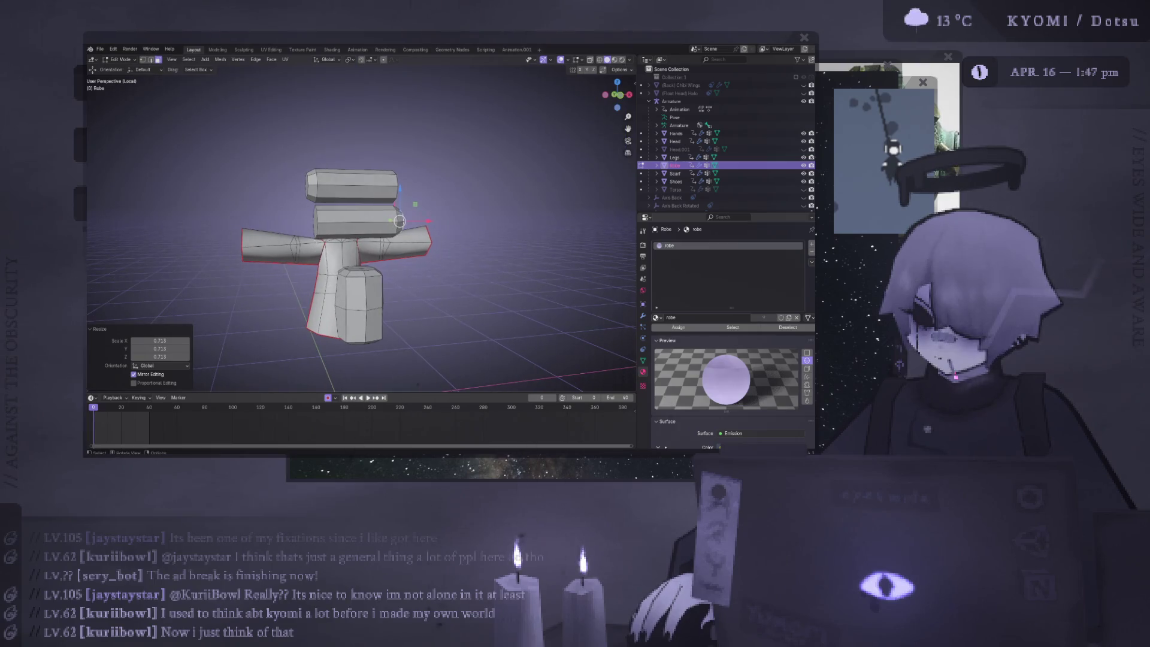
click(315, 223)
key(KP_1)
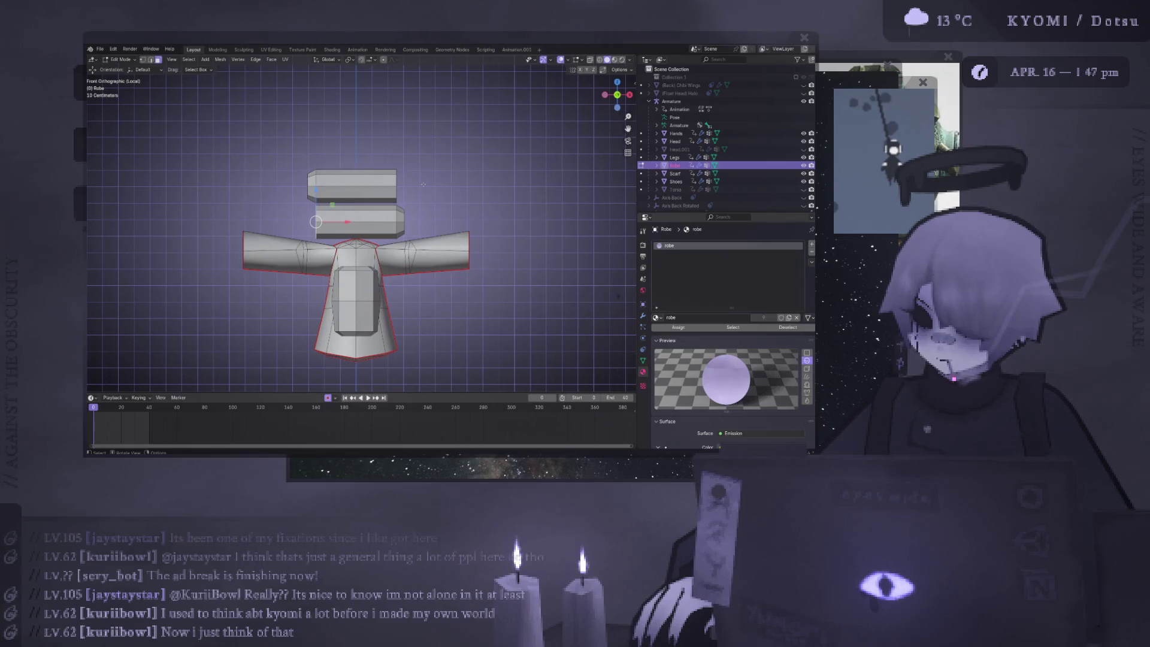
middle_drag(422, 184, 346, 245)
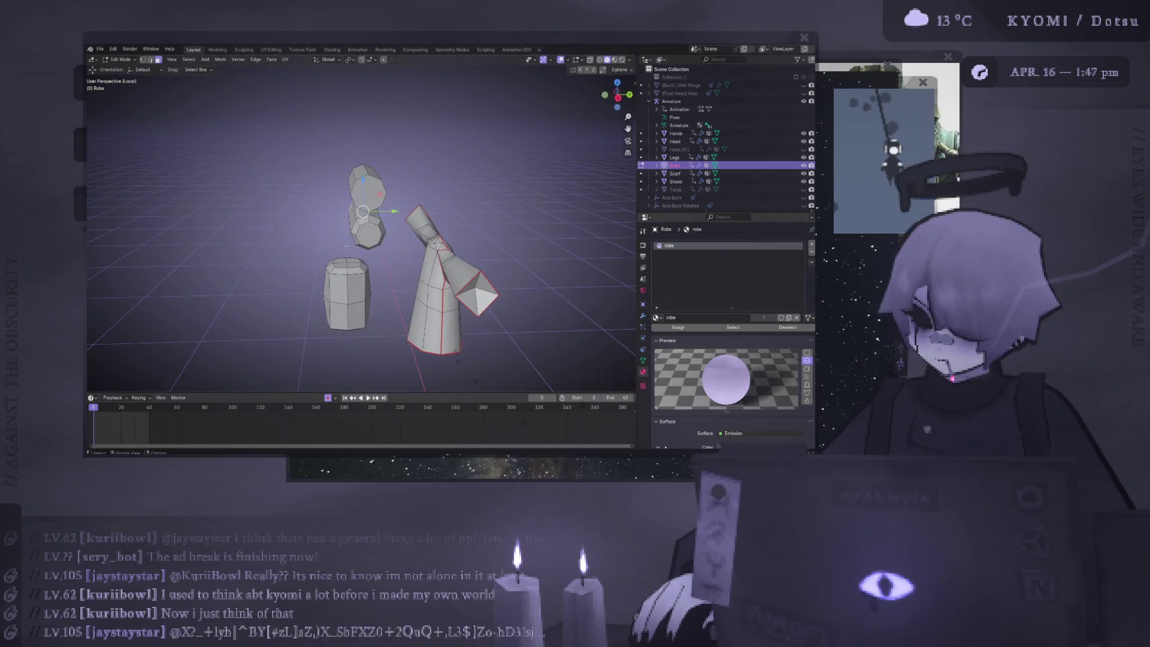
Select the linked head mesh and move it up in the Right side view
key(ctrl+l)
click(159, 351)
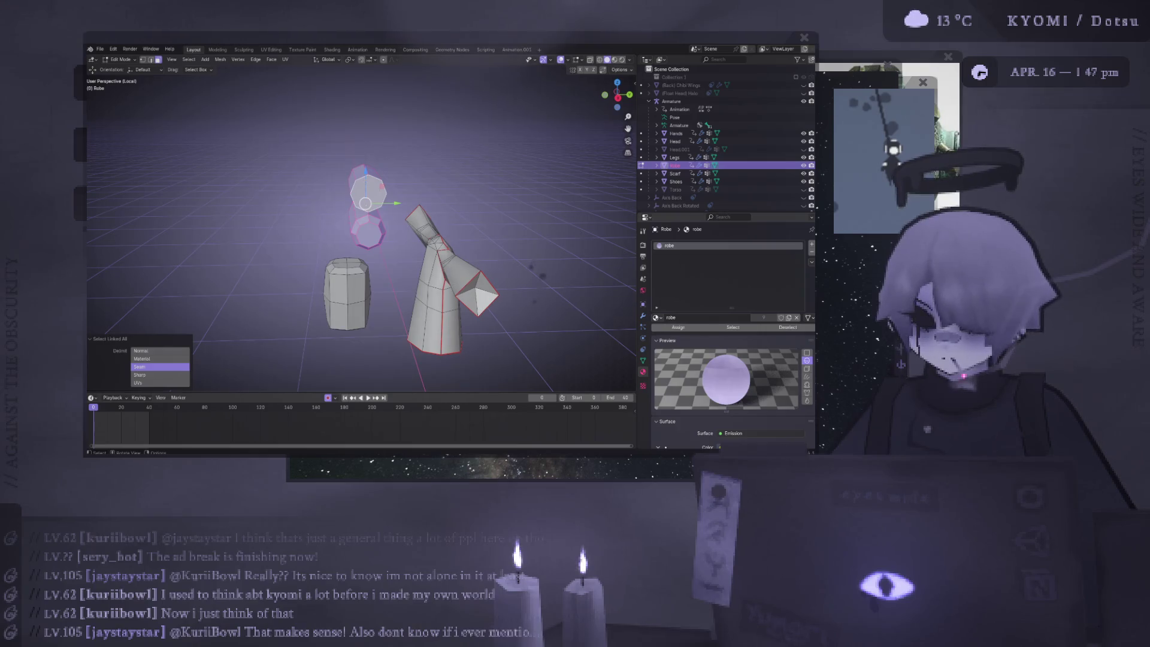
key(KP_3)
key(g)
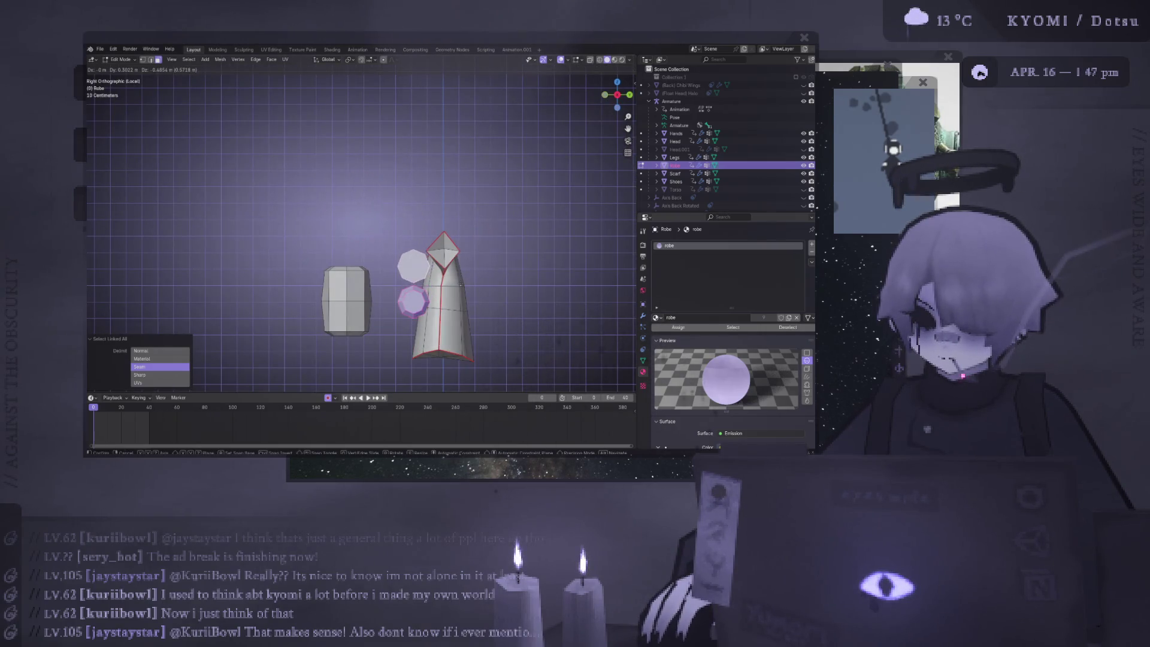
click(461, 286)
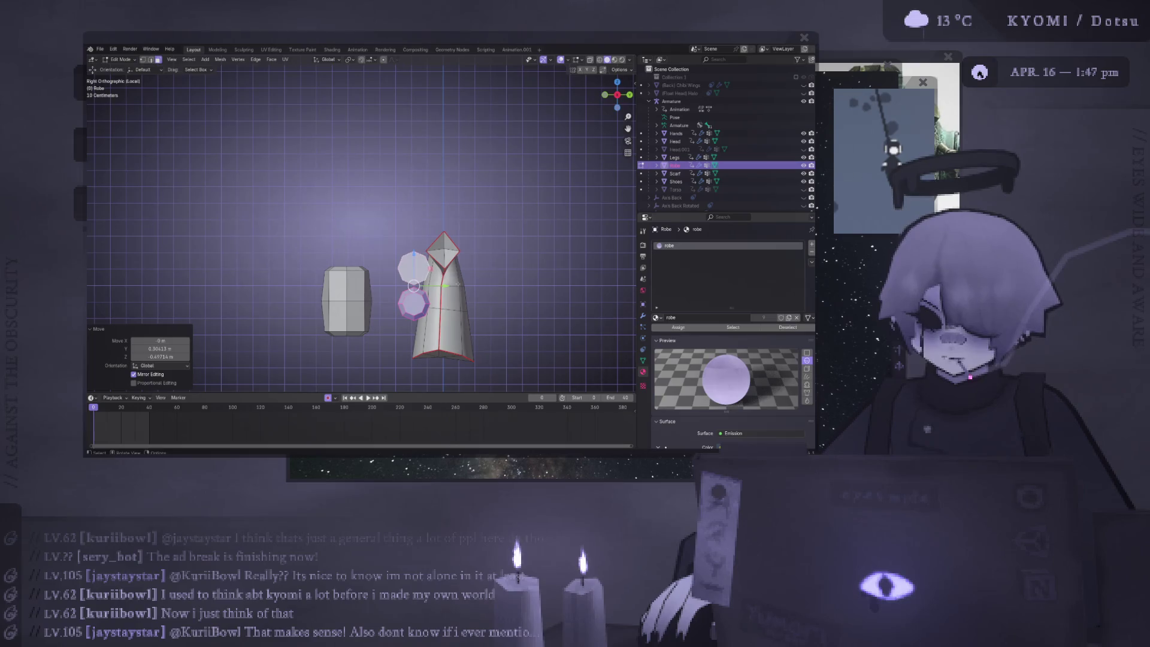
key(Tab)
mouse_move(228, 304)
middle_down()
mouse_move(362, 286)
mouse_move(370, 309)
middle_up()
Raise the whole box vertically along Z in the left side view
key(Tab)
key(Tab)
key(Tab)
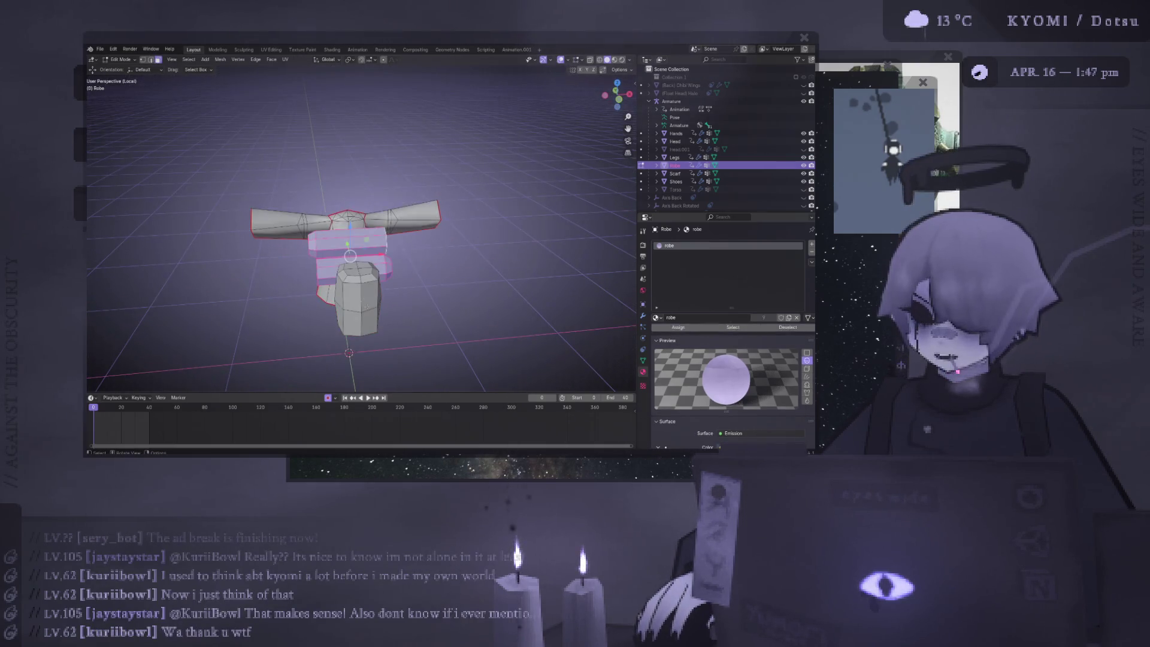
key(l)
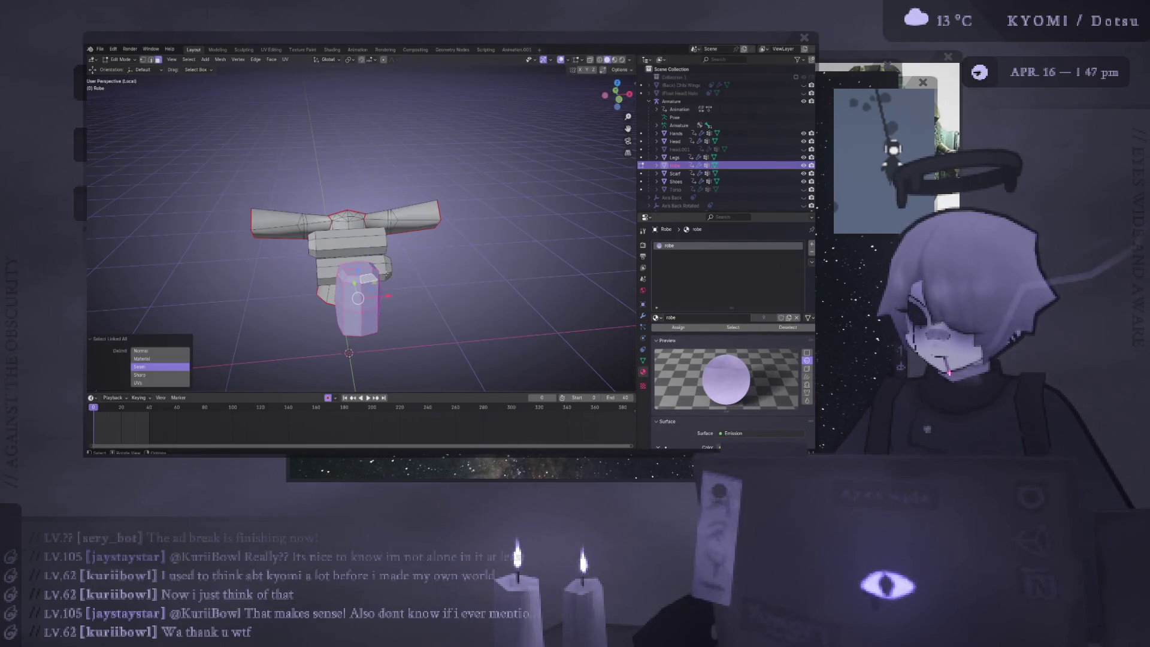
key(ctrl+KP_3)
key(g)
key(z)
click(404, 96)
key(Tab)
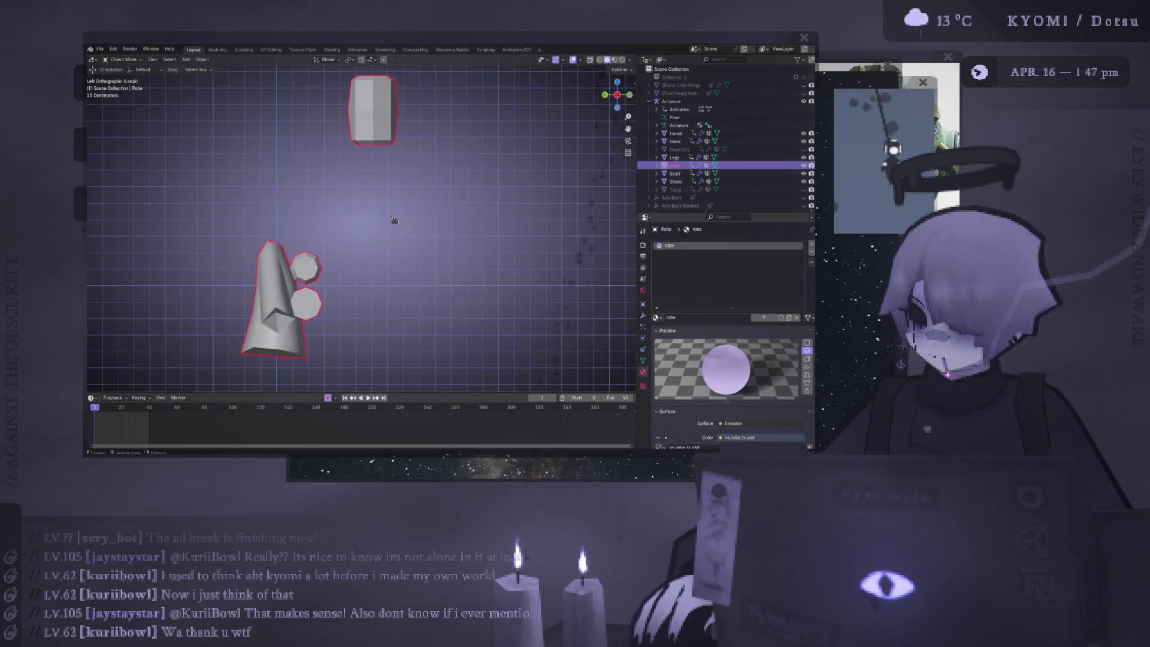
middle_drag(393, 221, 278, 281)
middle_drag(290, 274, 293, 298)
Delete the extra lower block under the shoulders
key(Tab)
middle_drag(358, 242, 407, 323)
scroll(371, 266, up, 5)
key(ctrl+l)
key(x)
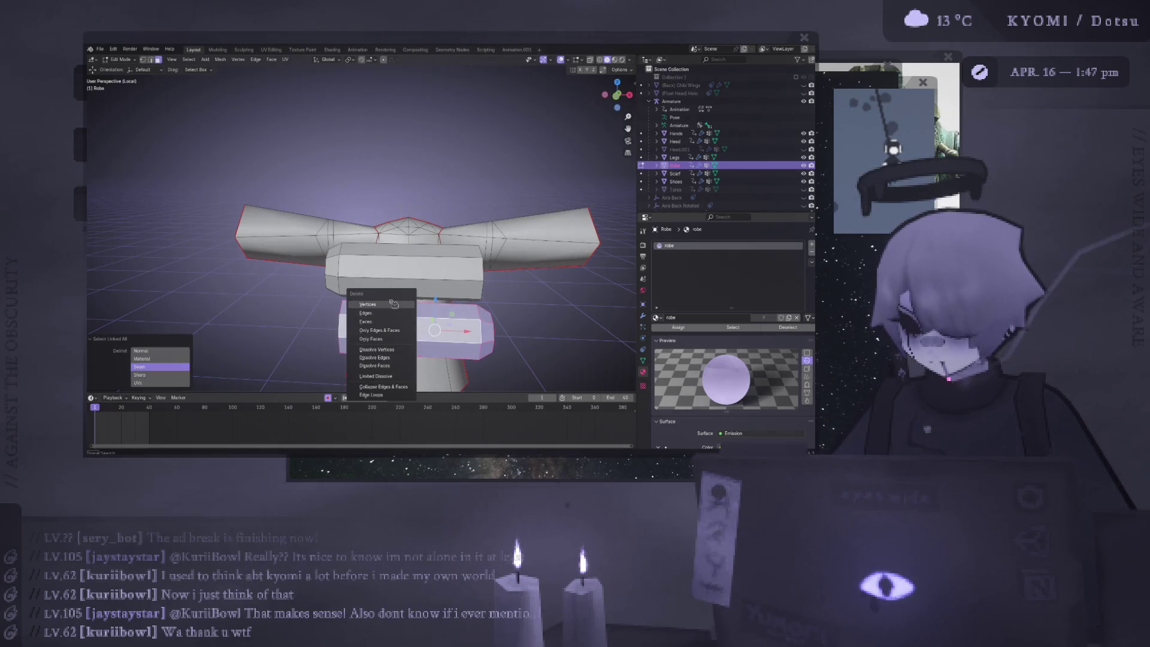
click(393, 304)
Lift the front horizontal block straight up about 0.53 m above the robe
key(ctrl+l)
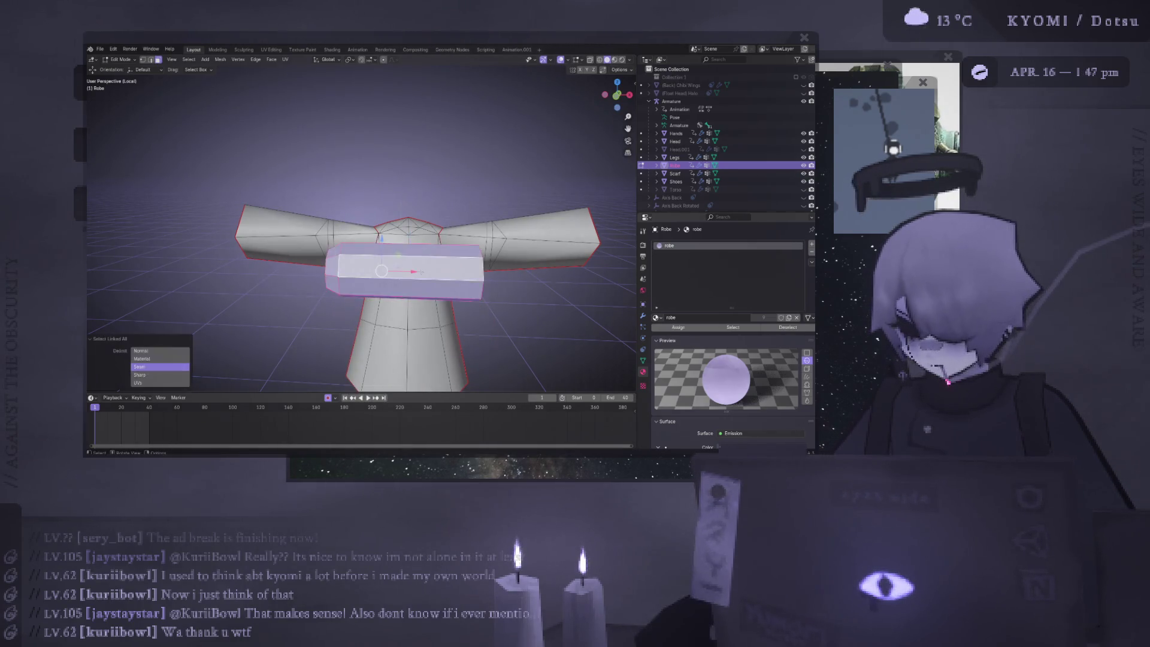
middle_drag(281, 273, 314, 274)
key(alt+a)
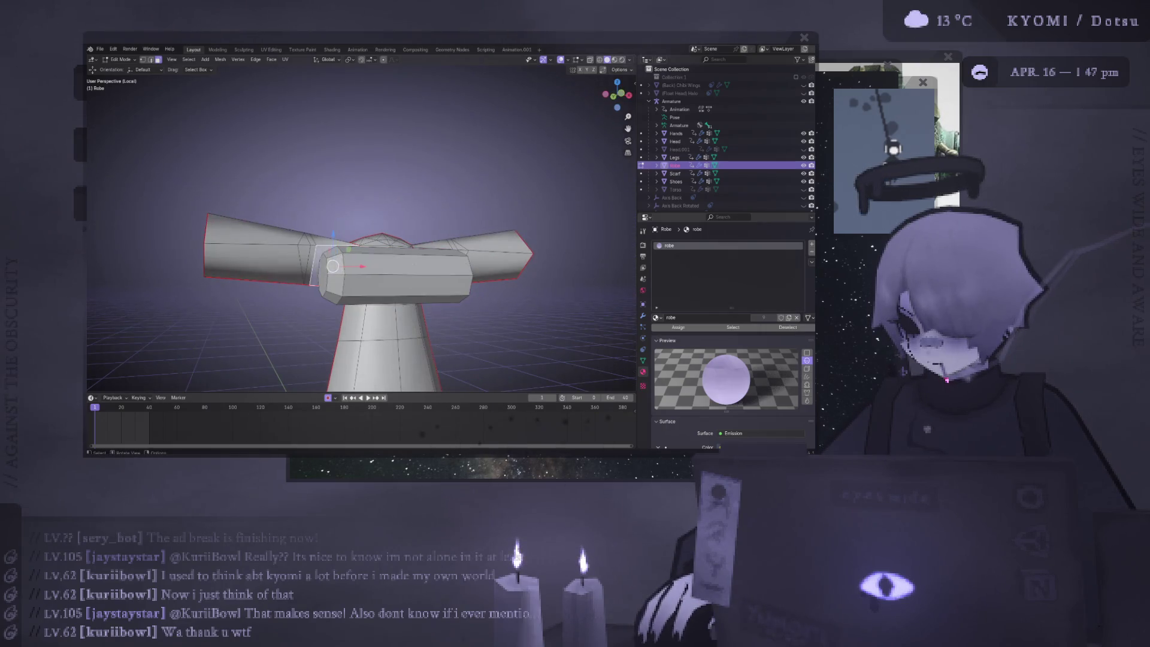
scroll(318, 262, down, 2)
key(ctrl+l)
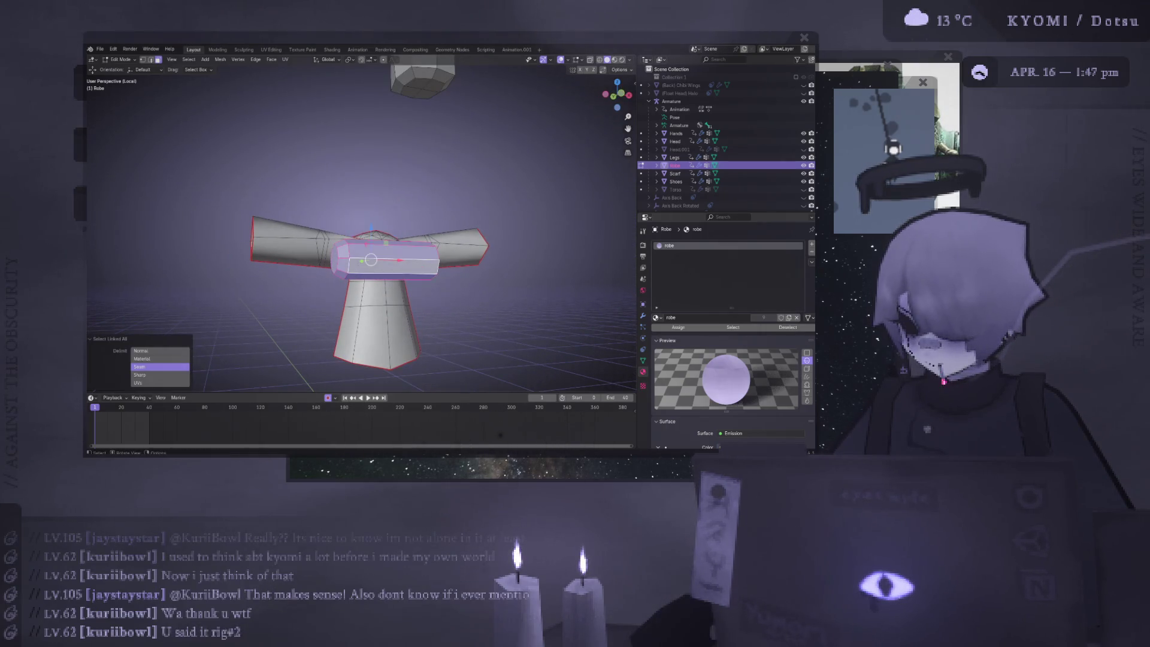
drag(371, 229, 370, 130)
click(340, 157)
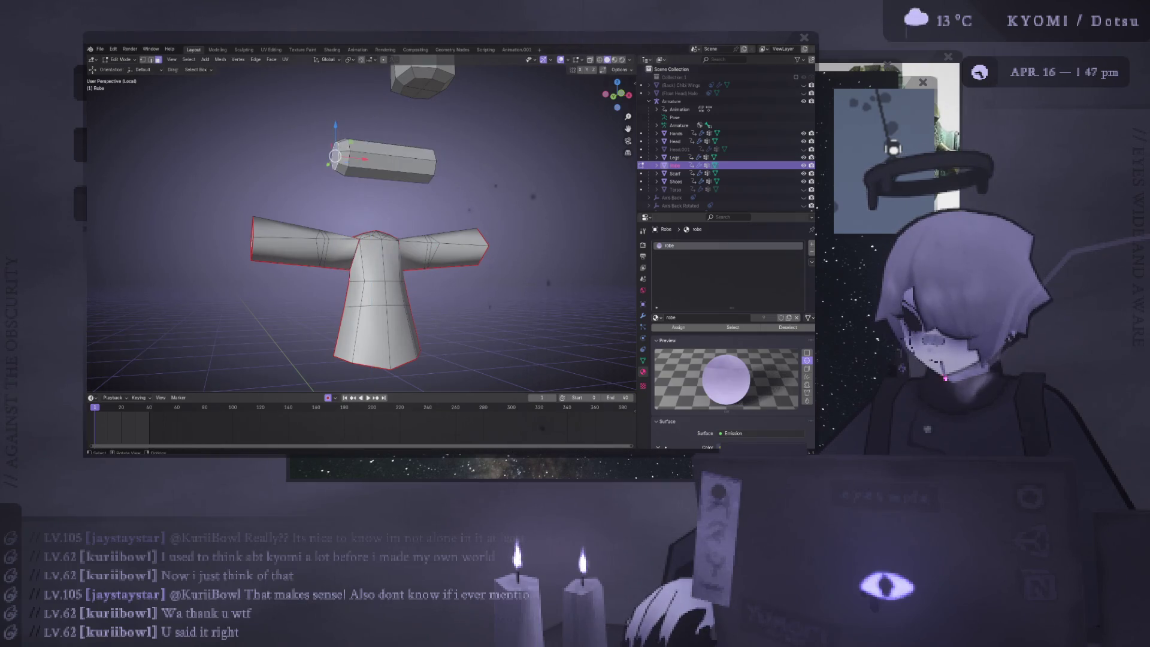
mouse_move(335, 180)
middle_down()
mouse_move(383, 201)
mouse_move(390, 180)
mouse_move(425, 214)
mouse_move(404, 201)
middle_up()
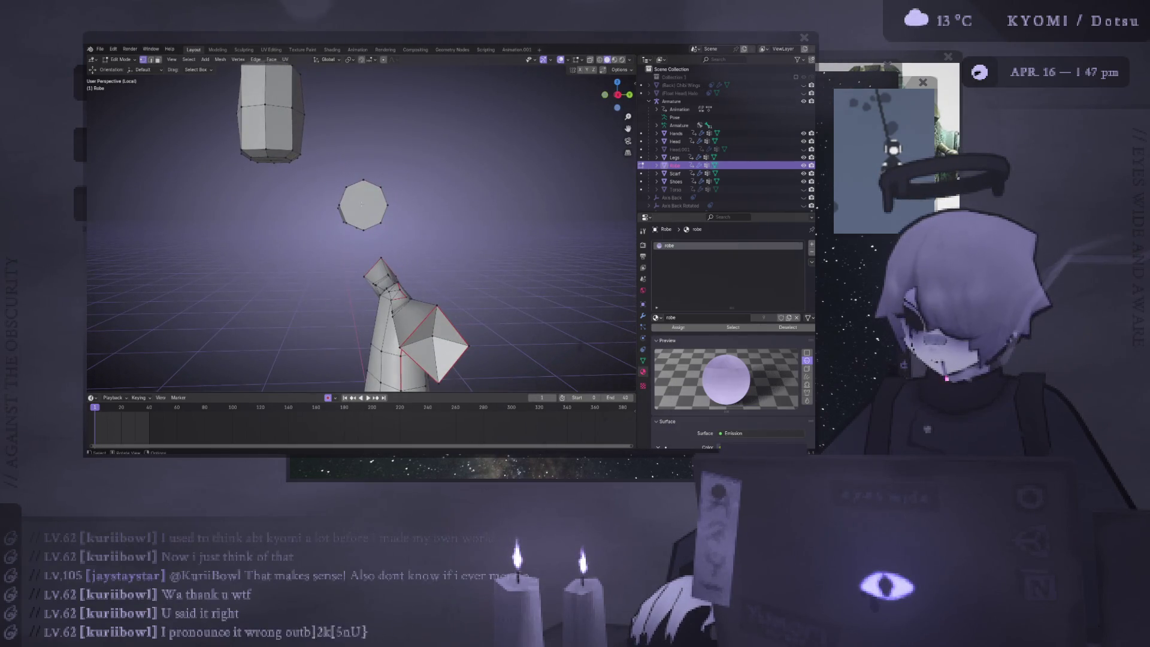
Select the octagonal end face and shift the block 0.1 m along X
click(362, 204)
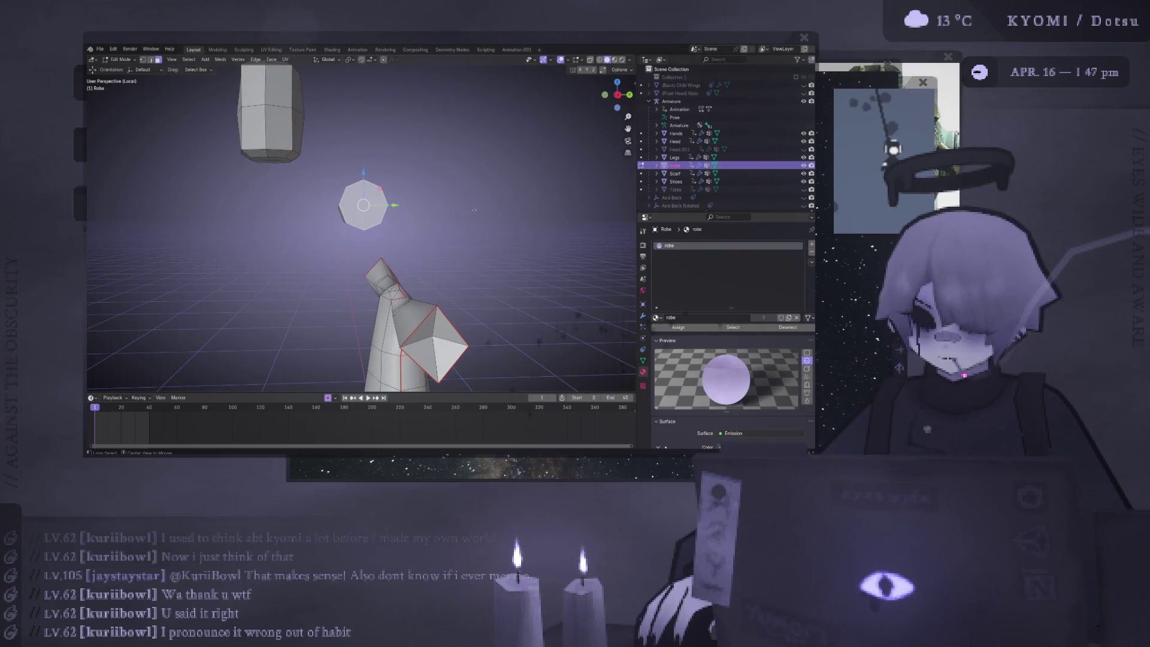
key(KP_1)
key(KP_5)
key(e)
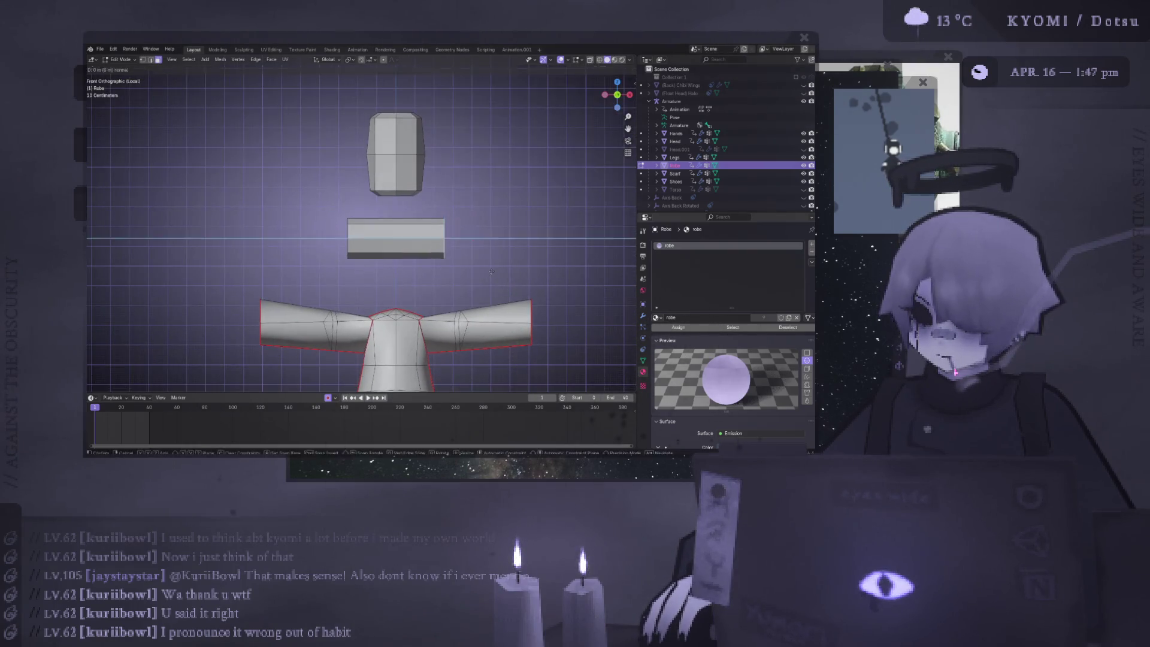
right_click(491, 272)
text(gx0.1)
key(Return)
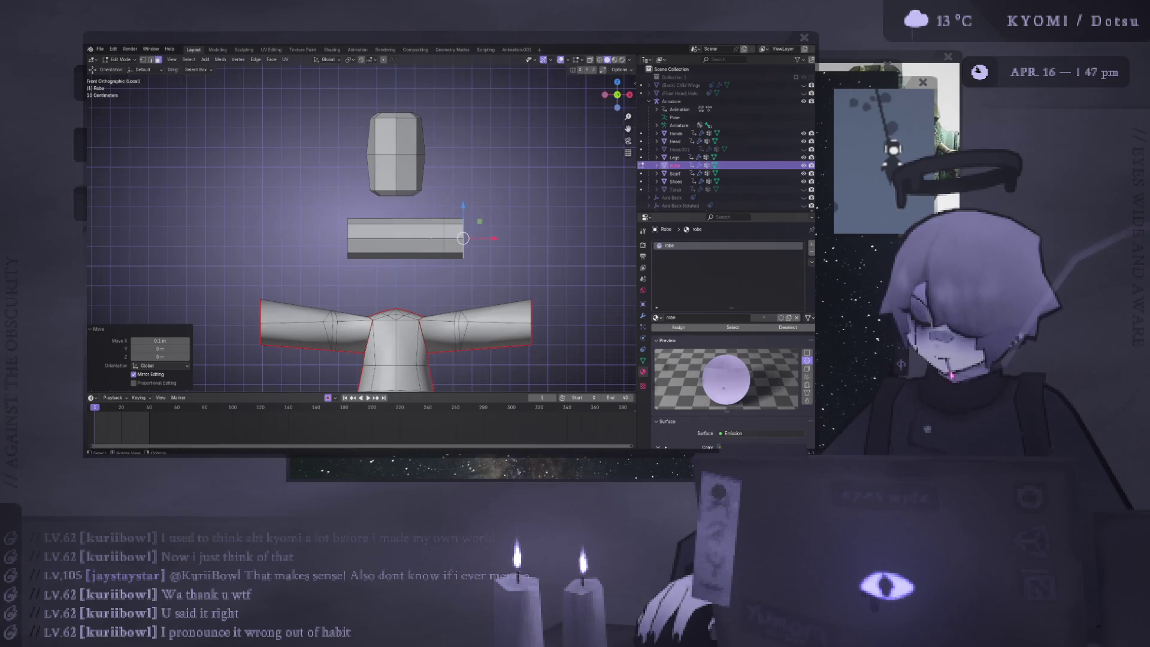
Shorten the block from its right end and extend its left end slightly further left
scroll(437, 256, up, 3)
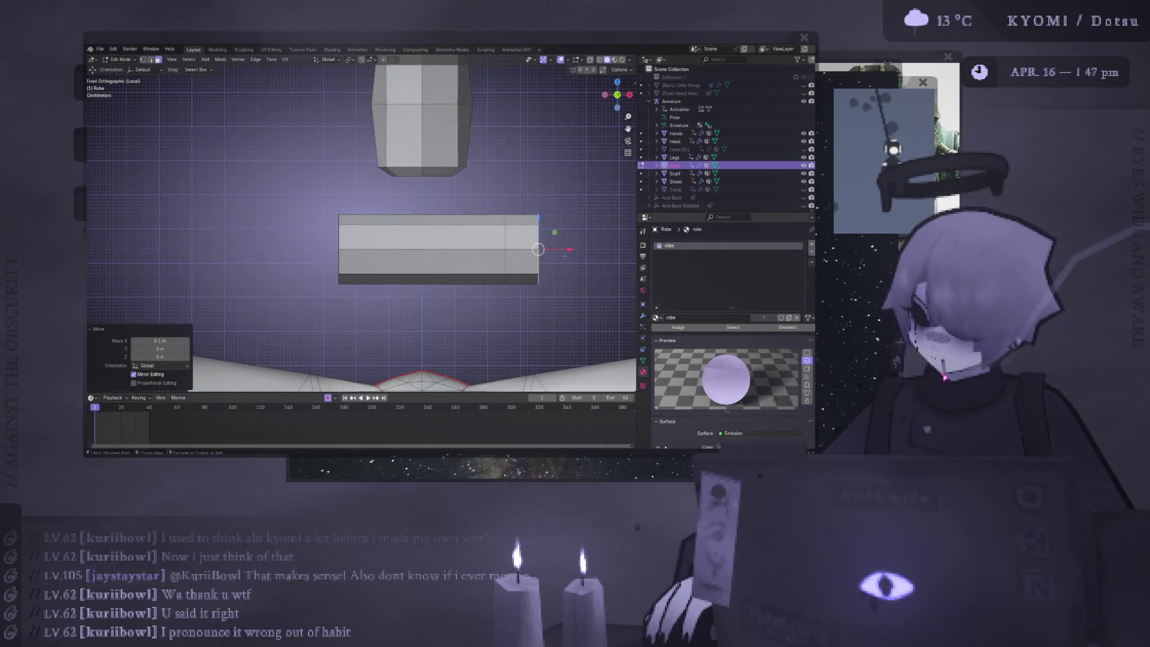
drag(566, 249, 553, 251)
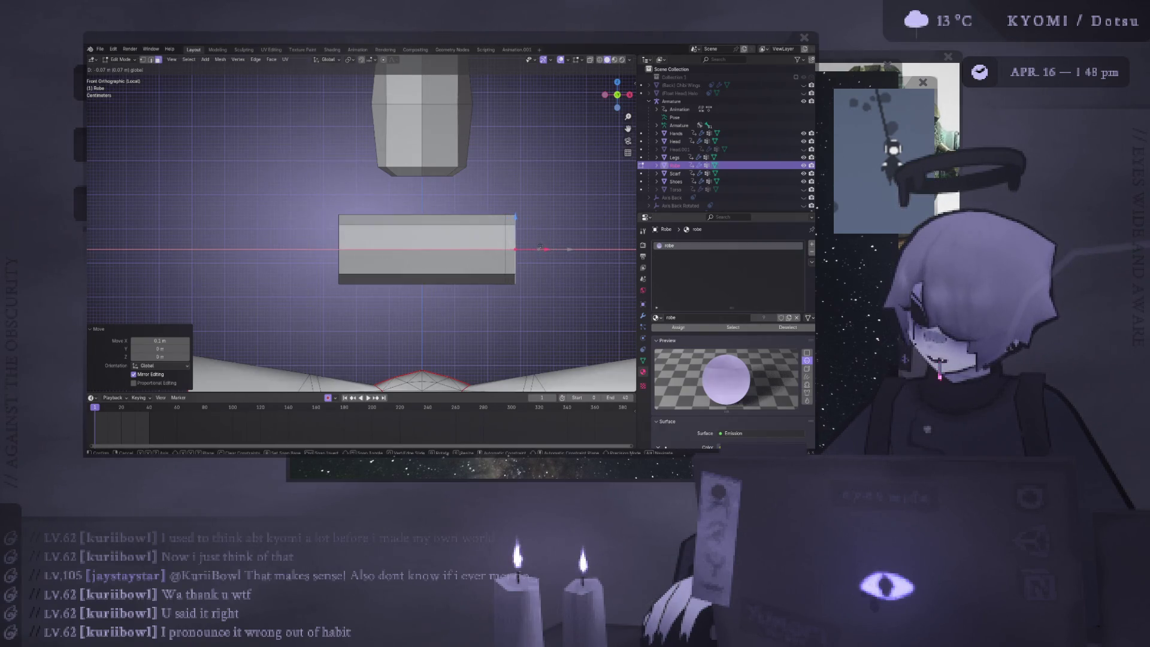
click(548, 244)
mouse_move(548, 244)
middle_down()
mouse_move(455, 264)
mouse_move(371, 252)
middle_up()
key(KP_1)
key(e)
key(Escape)
drag(362, 252, 359, 252)
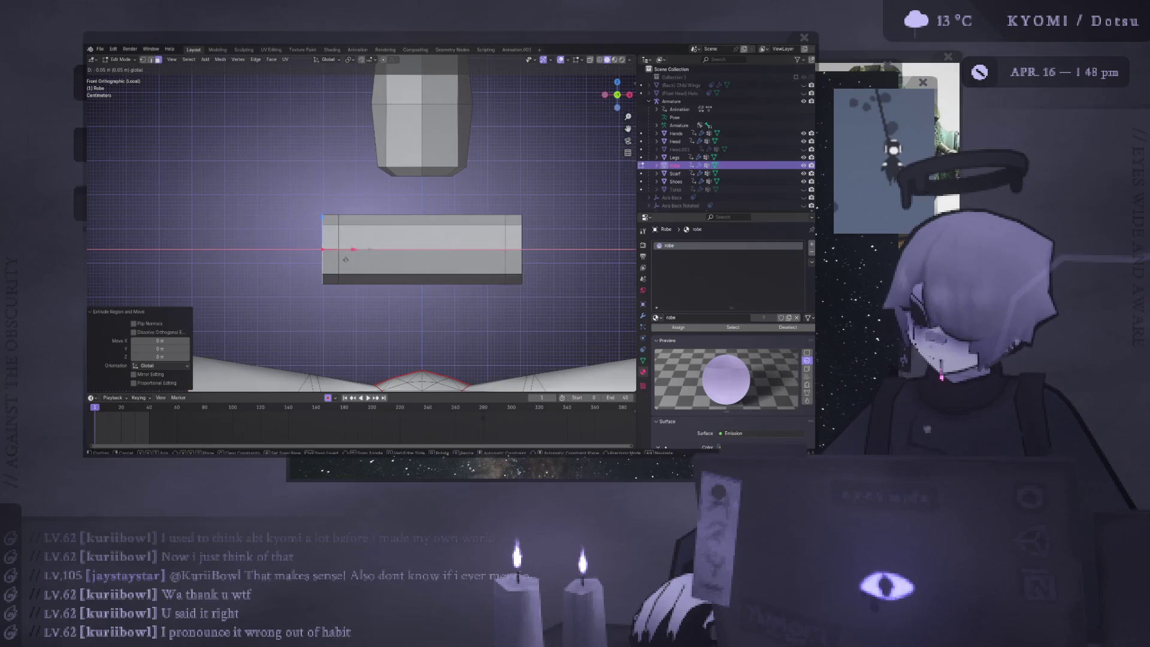
drag(346, 260, 346, 259)
middle_drag(574, 245, 251, 264)
Scale an edge loop of the block and widen the mesh
key(KP_1)
alt+click(369, 261)
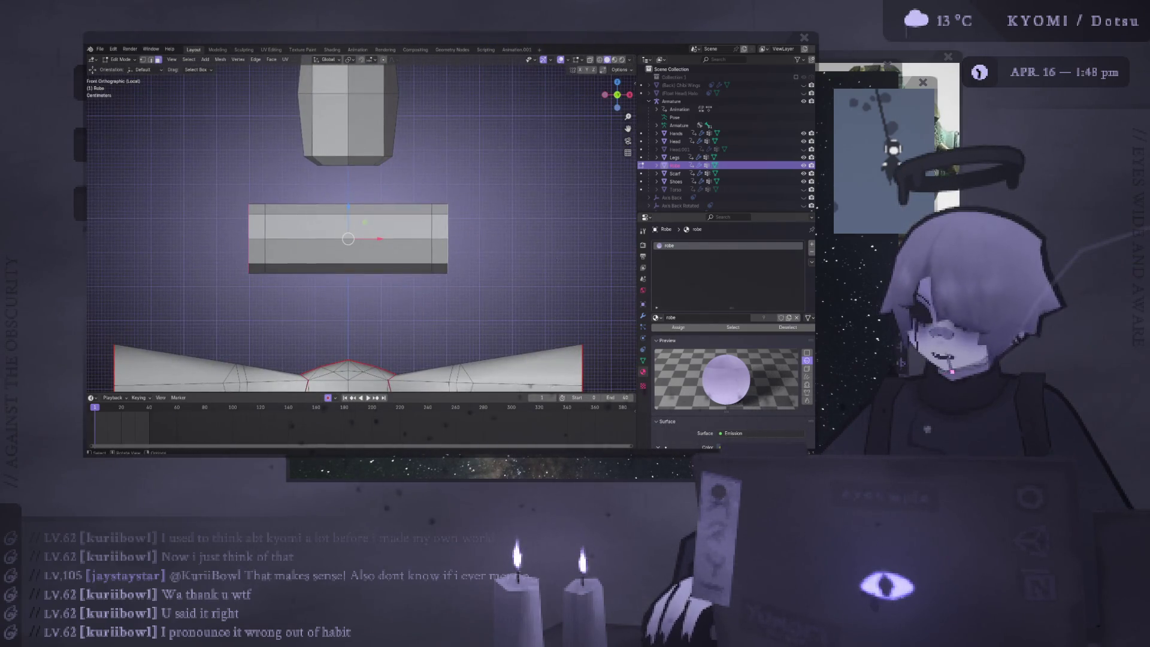
key(s)
click(541, 254)
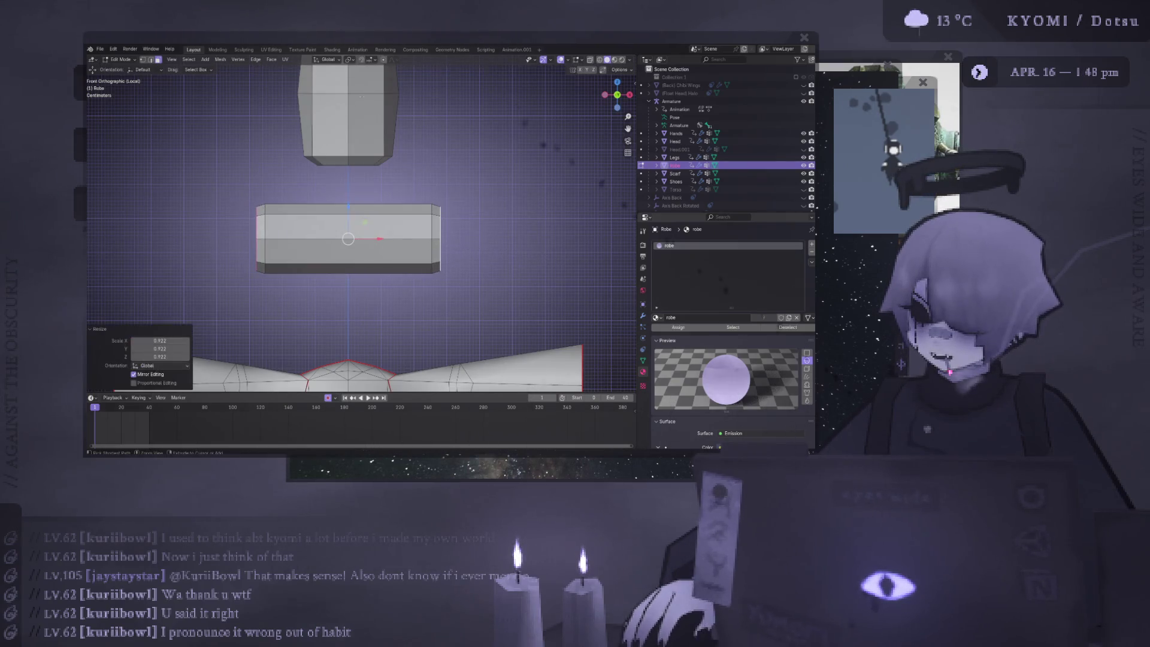
key(s)
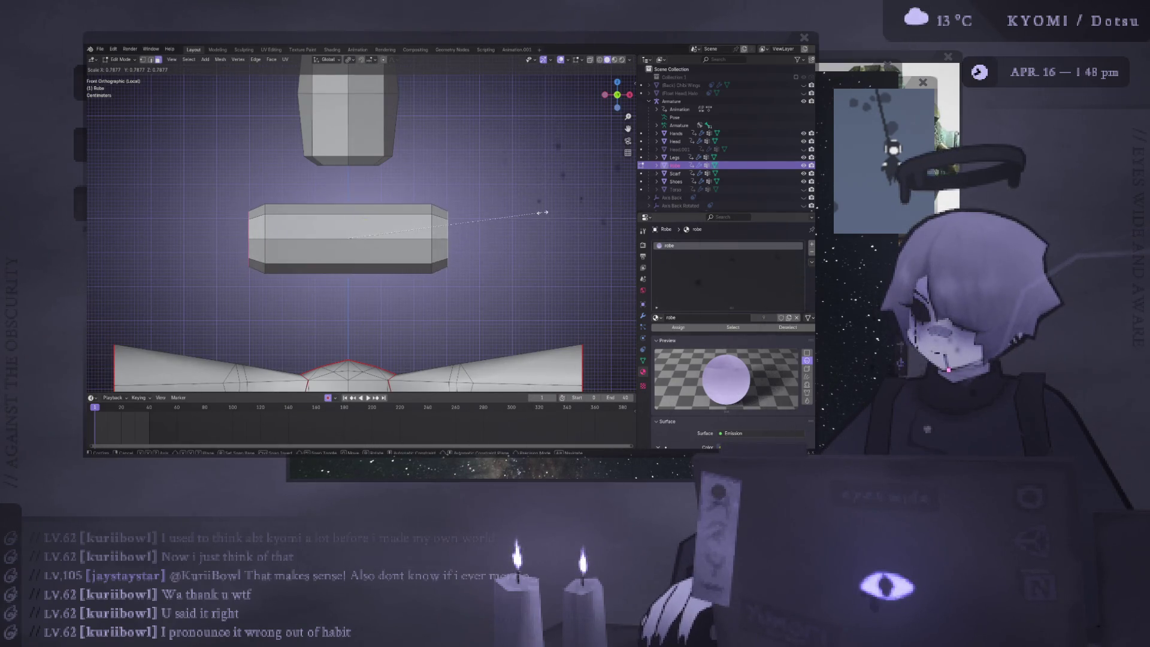
click(535, 214)
scroll(441, 233, down, 4)
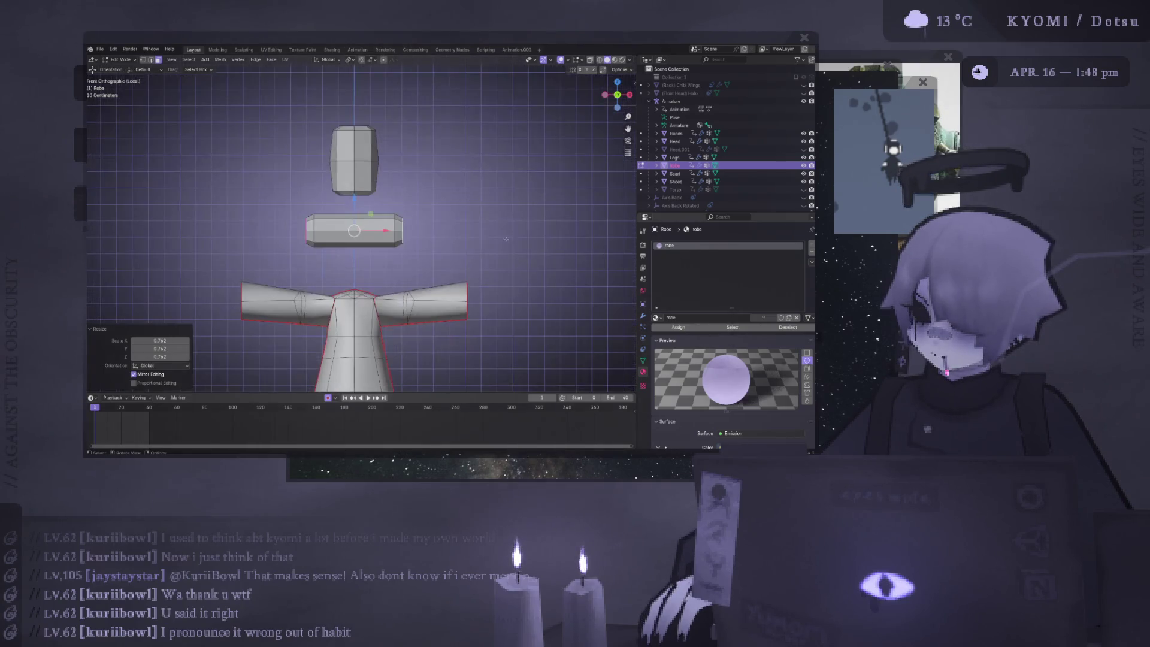
Select the whole block and adjust its width with two X-axis scales
key(ctrl+l)
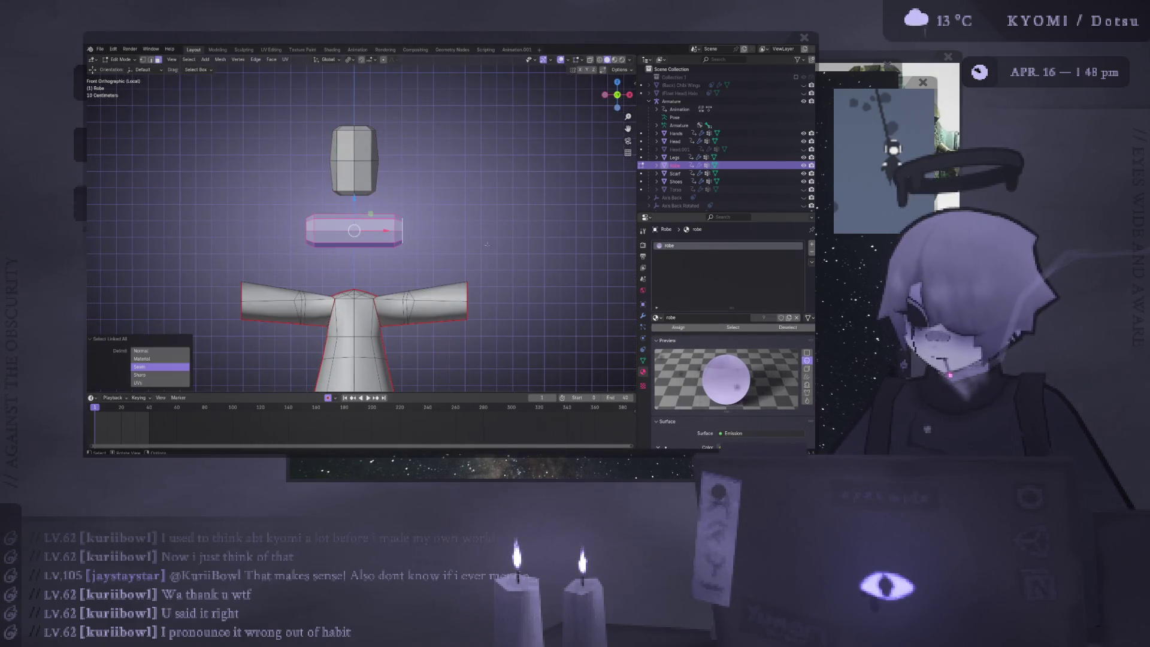
key(s)
key(x)
click(457, 241)
key(s)
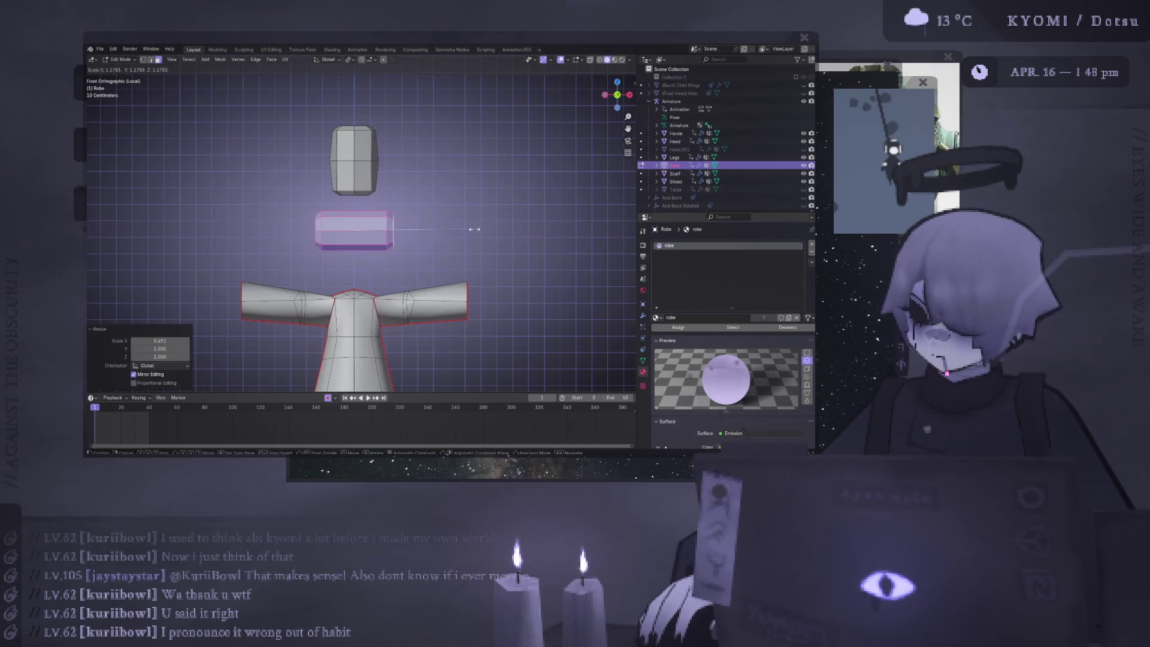
key(x)
click(430, 225)
Lower the block along Z onto the robe in side view
key(KP_3)
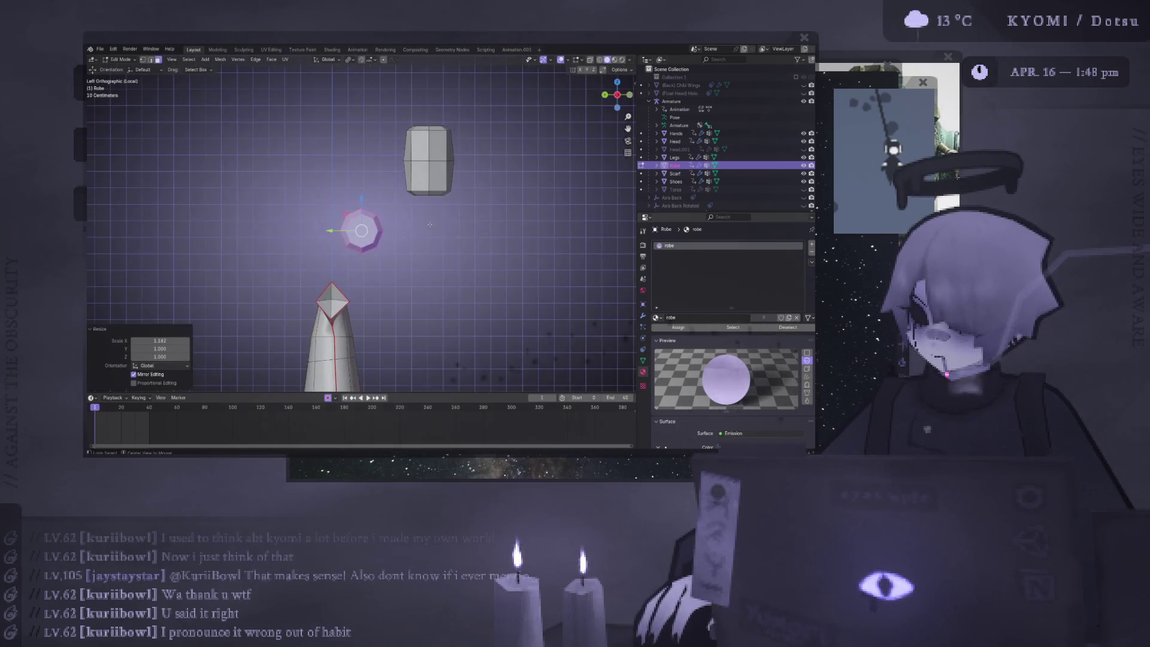
key(g)
key(z)
click(384, 324)
mouse_move(383, 324)
middle_down()
mouse_move(246, 308)
mouse_move(418, 330)
mouse_move(479, 379)
mouse_move(362, 334)
middle_up()
key(Tab)
key(Tab)
scroll(361, 334, up, 3)
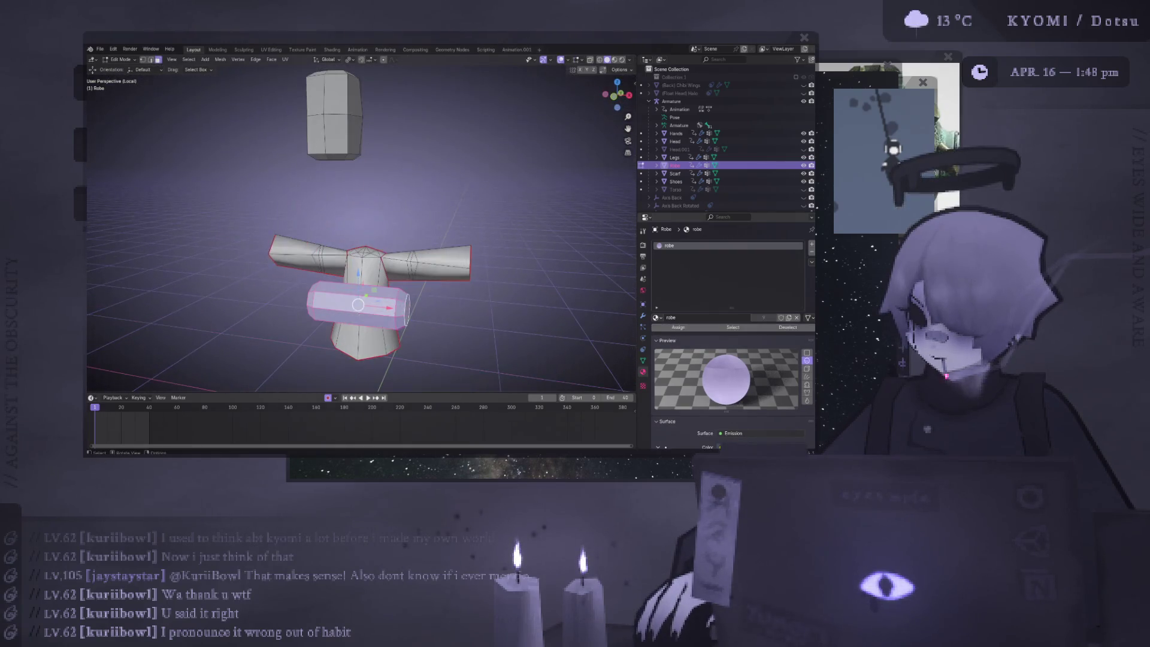
Tilt the band about 35° and enlarge it slightly, then exit Local view
key(KP_1)
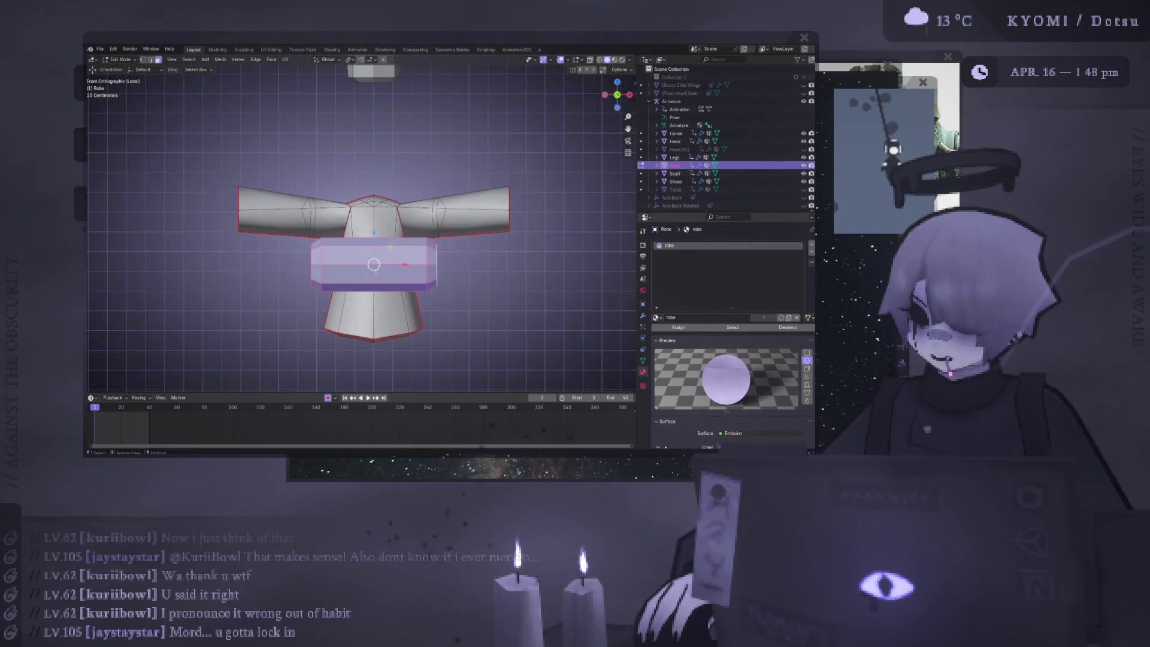
scroll(560, 192, up, 2)
key(r)
click(560, 192)
key(s)
click(560, 192)
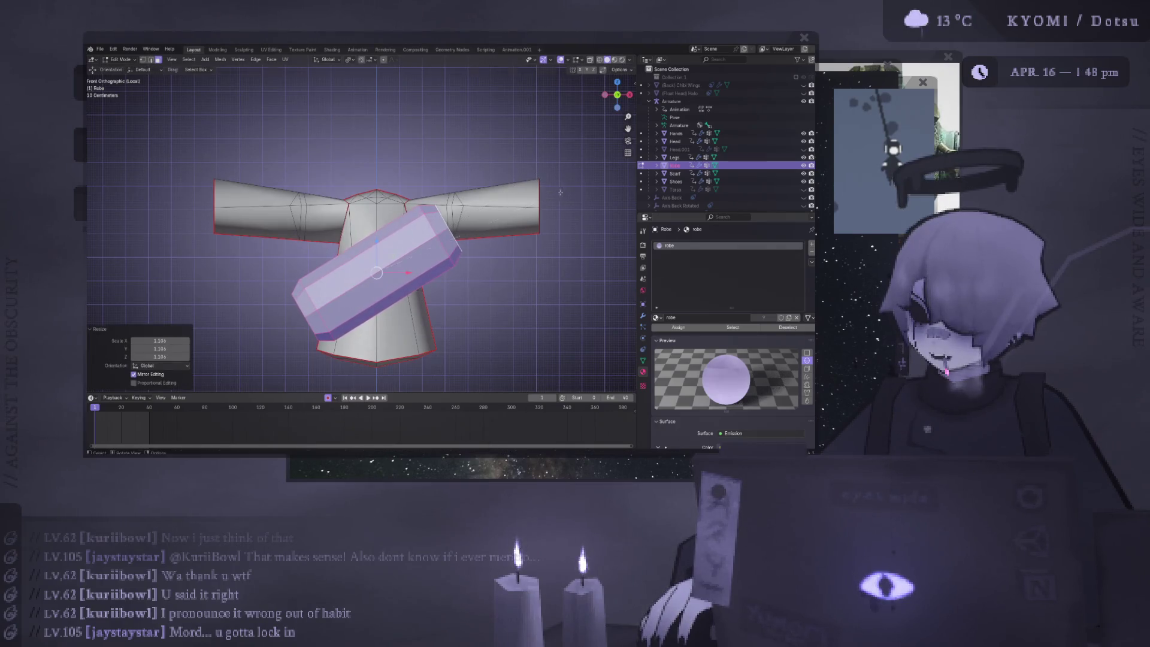
mouse_move(560, 193)
middle_down()
mouse_move(431, 264)
mouse_move(336, 352)
mouse_move(405, 285)
mouse_move(390, 173)
middle_up()
scroll(432, 263, down, 5)
key(Tab)
key(KP_Divide)
Delete the stray floating box from the Robe mesh
click(420, 161)
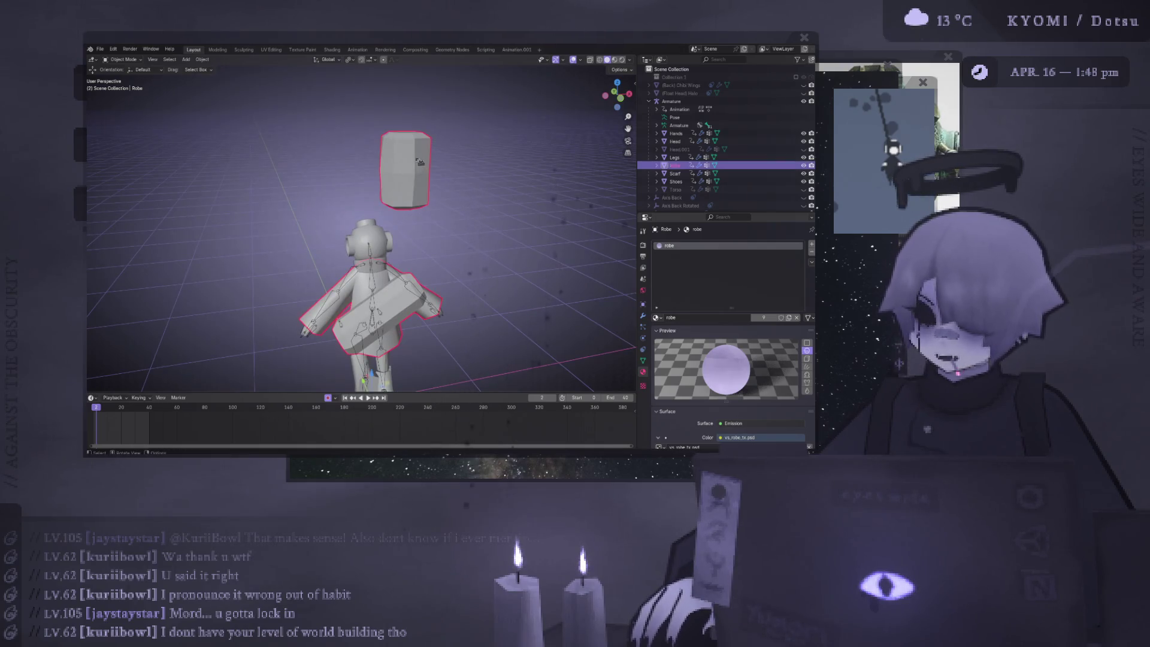
key(Tab)
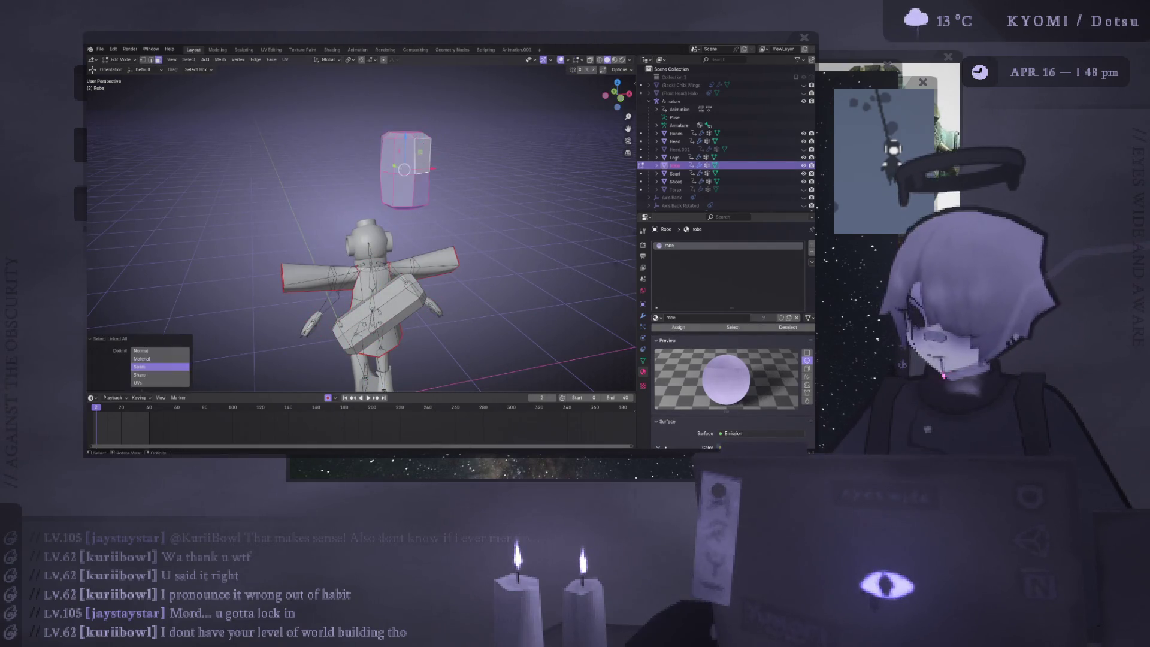
key(x)
click(422, 156)
key(Tab)
mouse_move(438, 222)
middle_down()
mouse_move(324, 156)
mouse_move(395, 216)
middle_up()
Widen the diagonal sash slightly along the X axis in front view
scroll(395, 216, up, 4)
click(396, 215)
scroll(395, 215, down, 5)
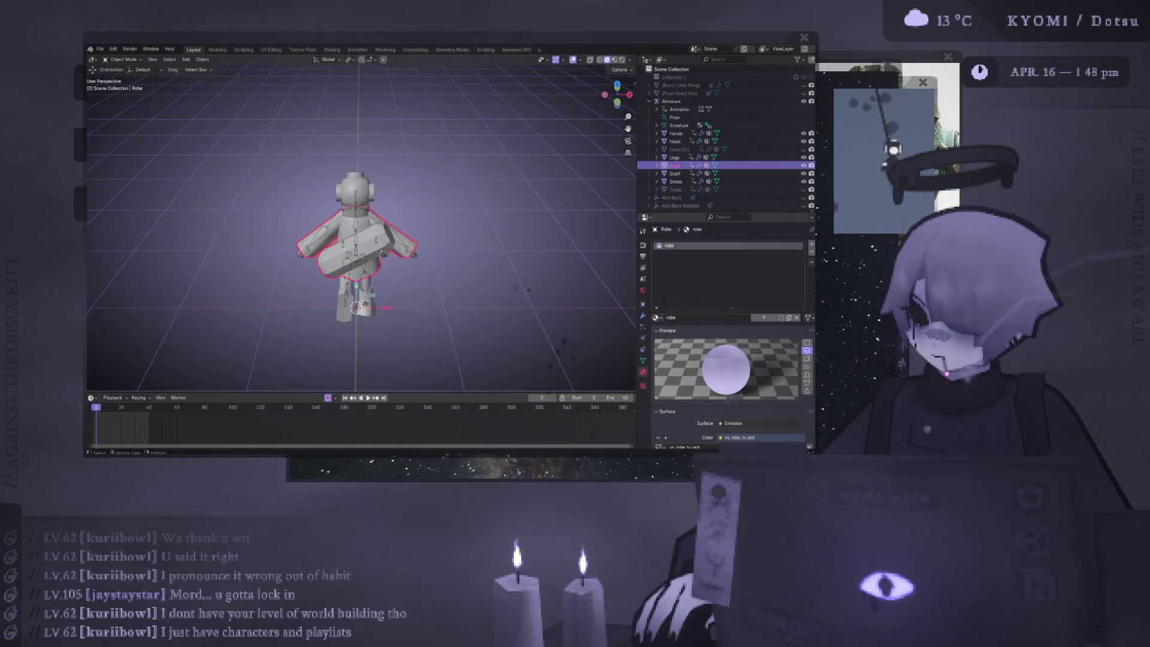
key(Tab)
key(KP_1)
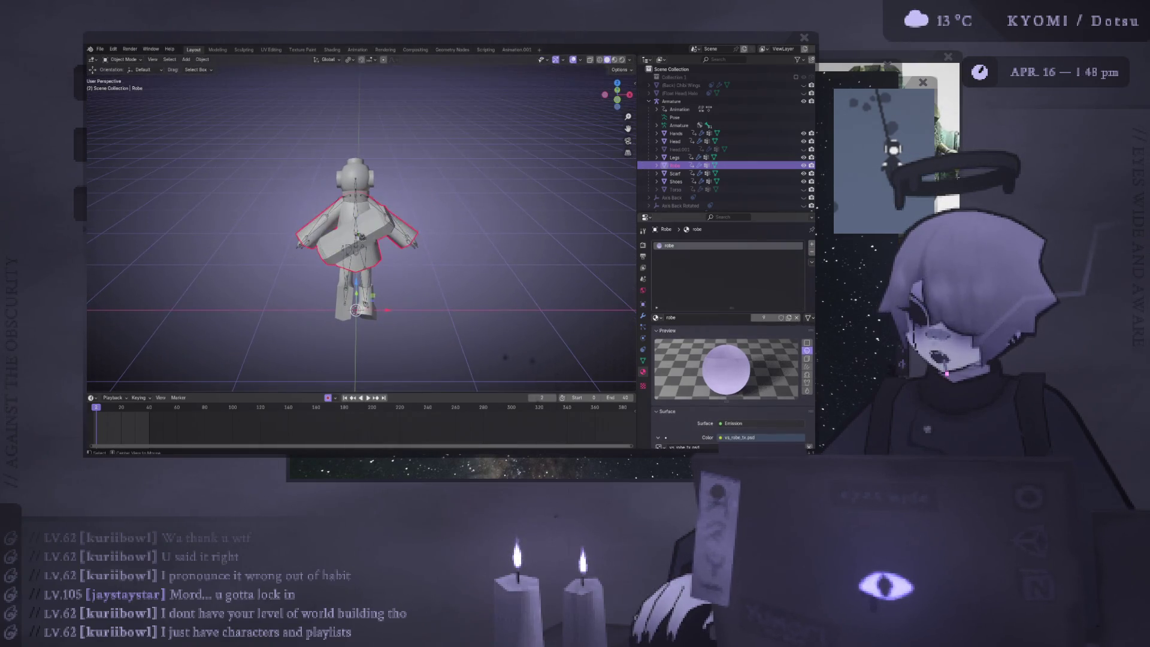
scroll(360, 234, up, 3)
key(s)
key(x)
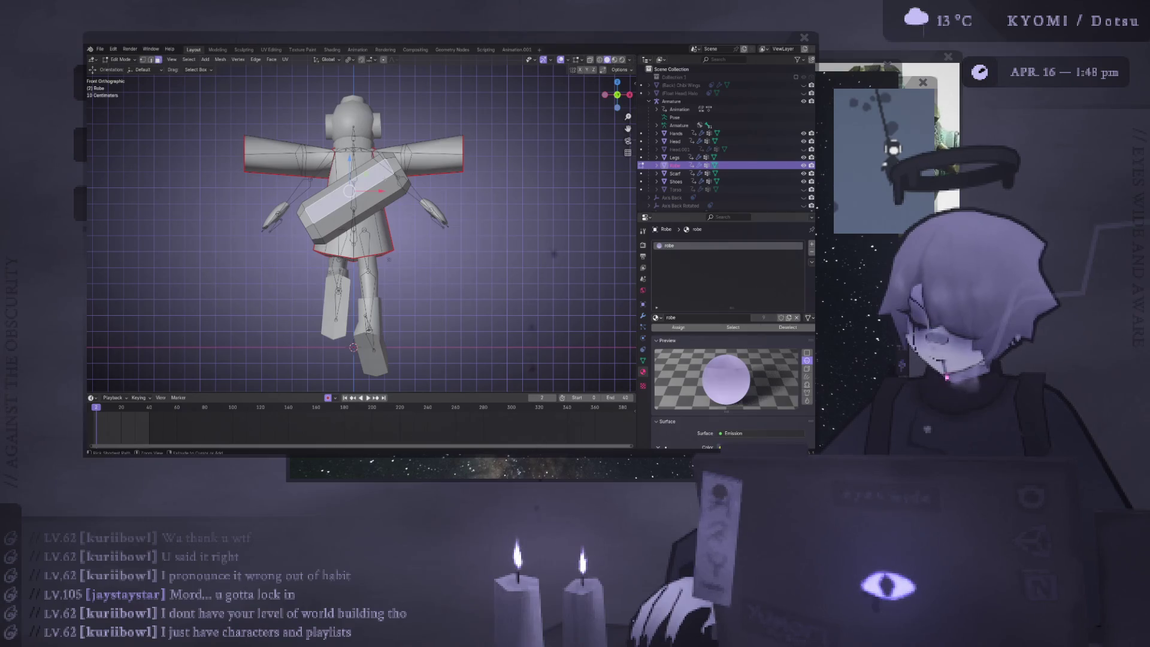
click(493, 224)
key(Tab)
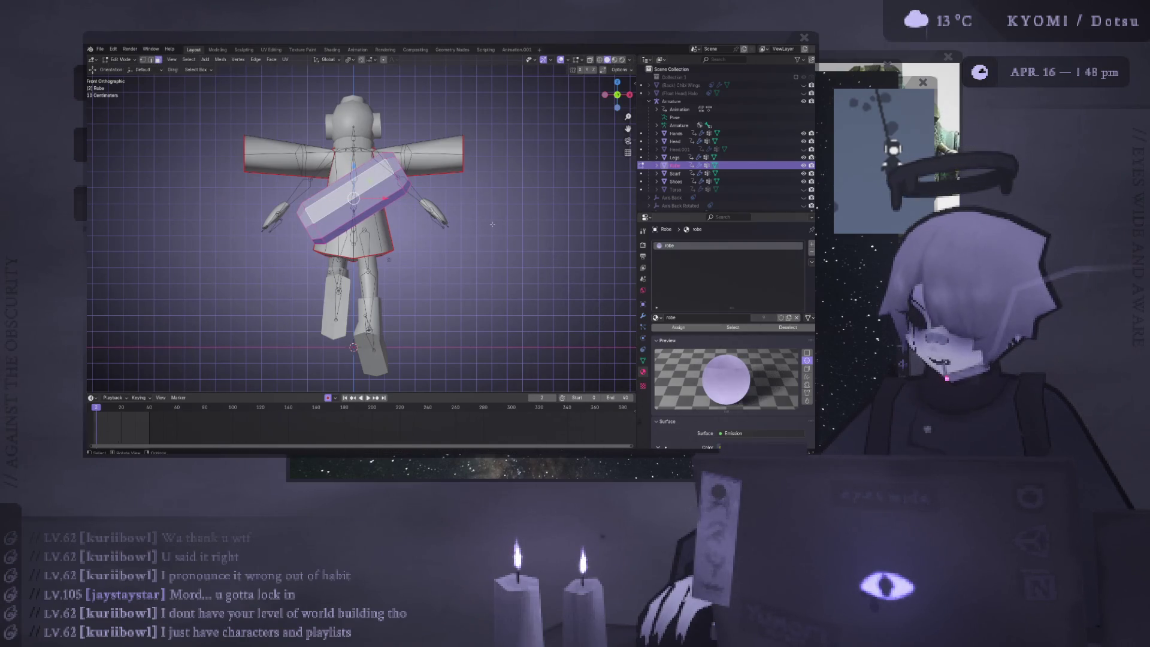
scroll(492, 224, down, 5)
middle_drag(492, 224, 528, 273)
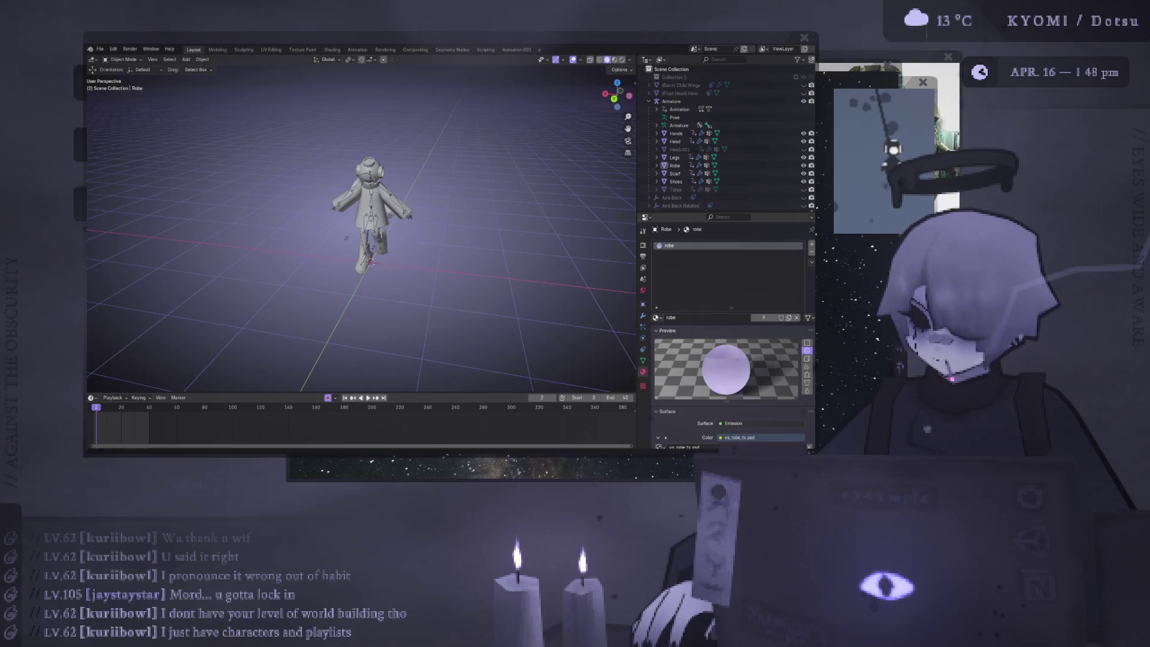
mouse_move(599, 95)
middle_down()
mouse_move(581, 111)
mouse_move(605, 123)
middle_up()
click(573, 60)
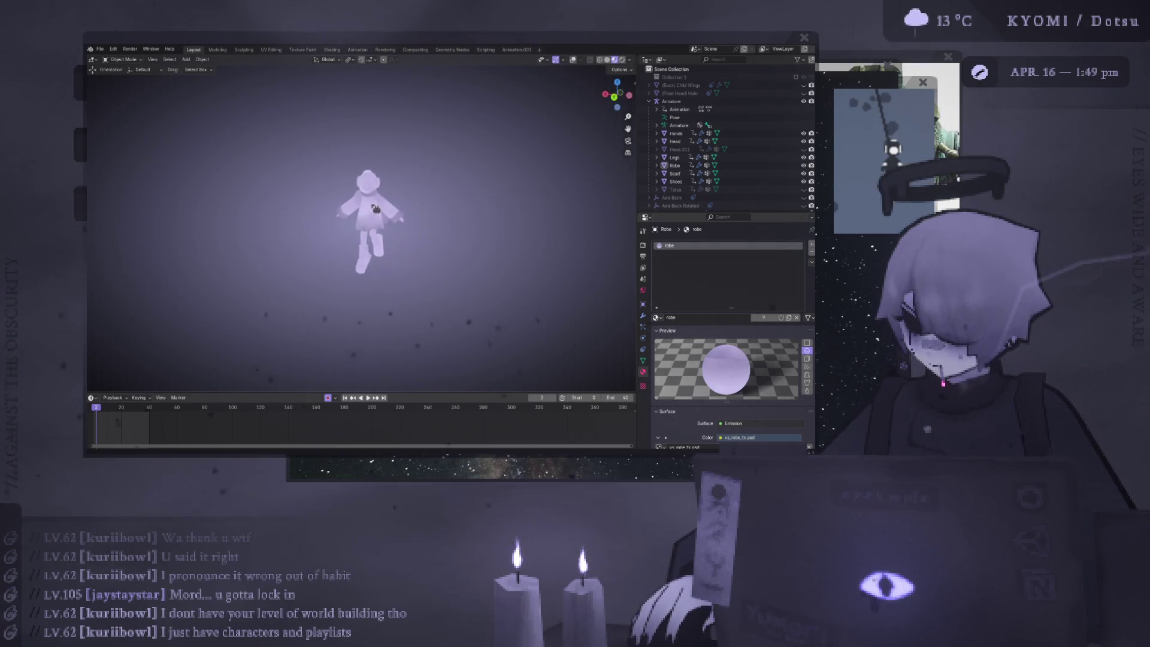
mouse_move(375, 208)
middle_down()
mouse_move(357, 288)
mouse_move(435, 237)
mouse_move(414, 264)
mouse_move(218, 346)
mouse_move(338, 328)
mouse_move(377, 341)
middle_up()
scroll(357, 289, up, 3)
scroll(357, 288, down, 3)
scroll(414, 264, down, 2)
scroll(395, 324, up, 4)
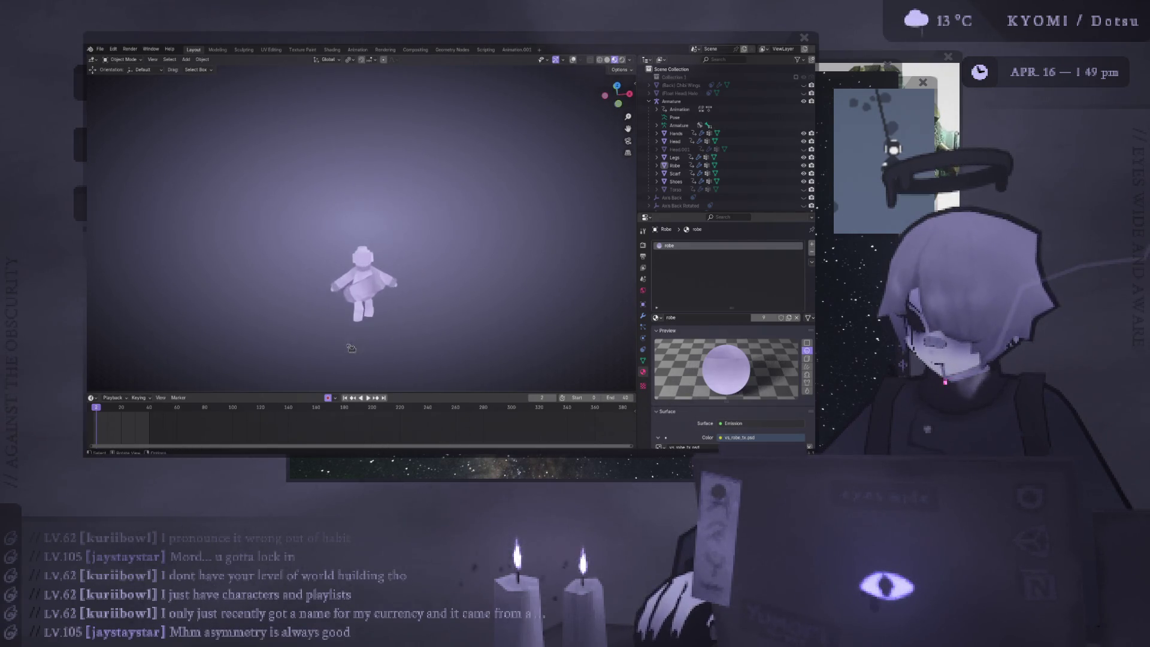
scroll(345, 283, up, 2)
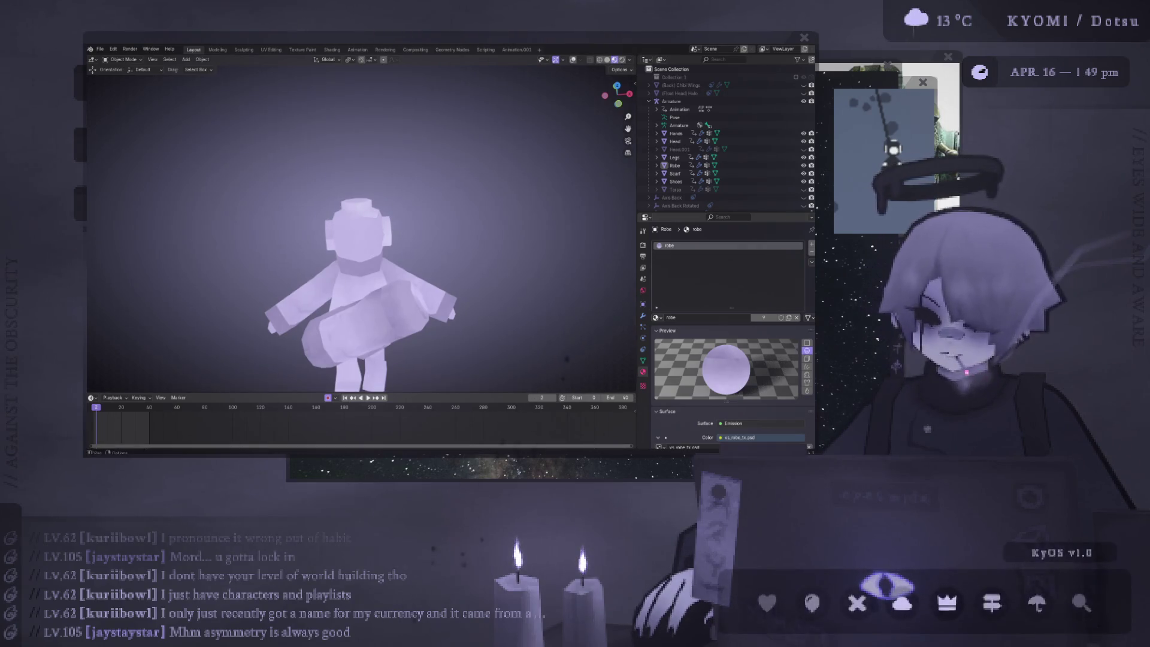
mouse_move(419, 227)
middle_down()
mouse_move(443, 185)
mouse_move(451, 221)
mouse_move(455, 209)
mouse_move(419, 246)
middle_up()
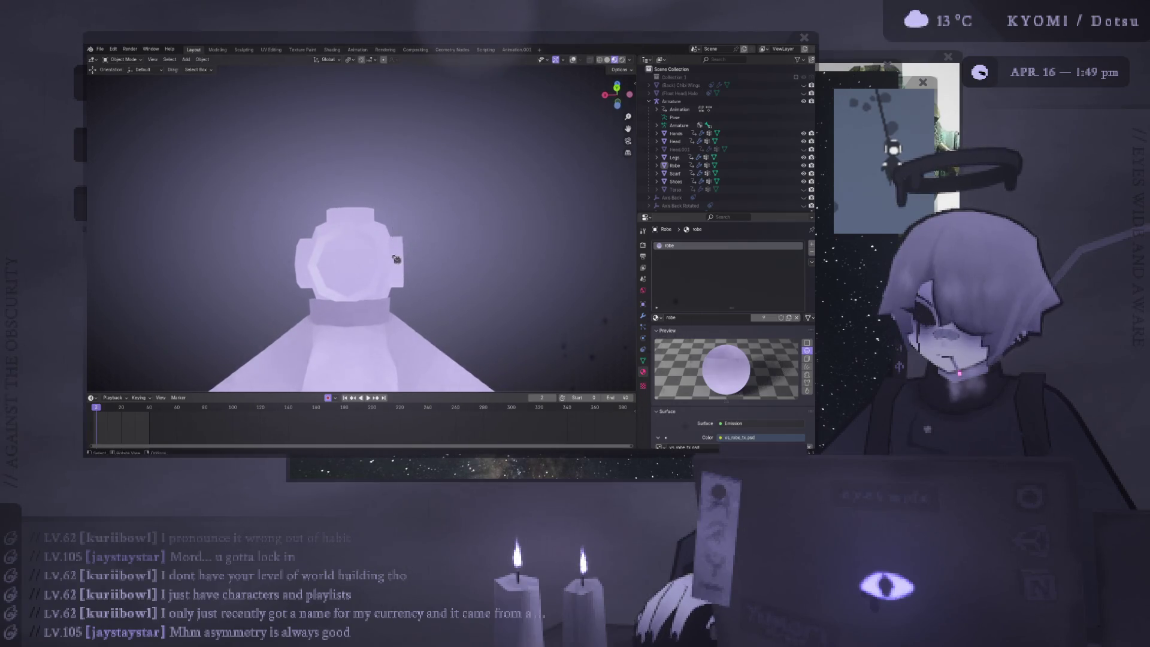
scroll(413, 250, up, 1)
key(shift+alt+z)
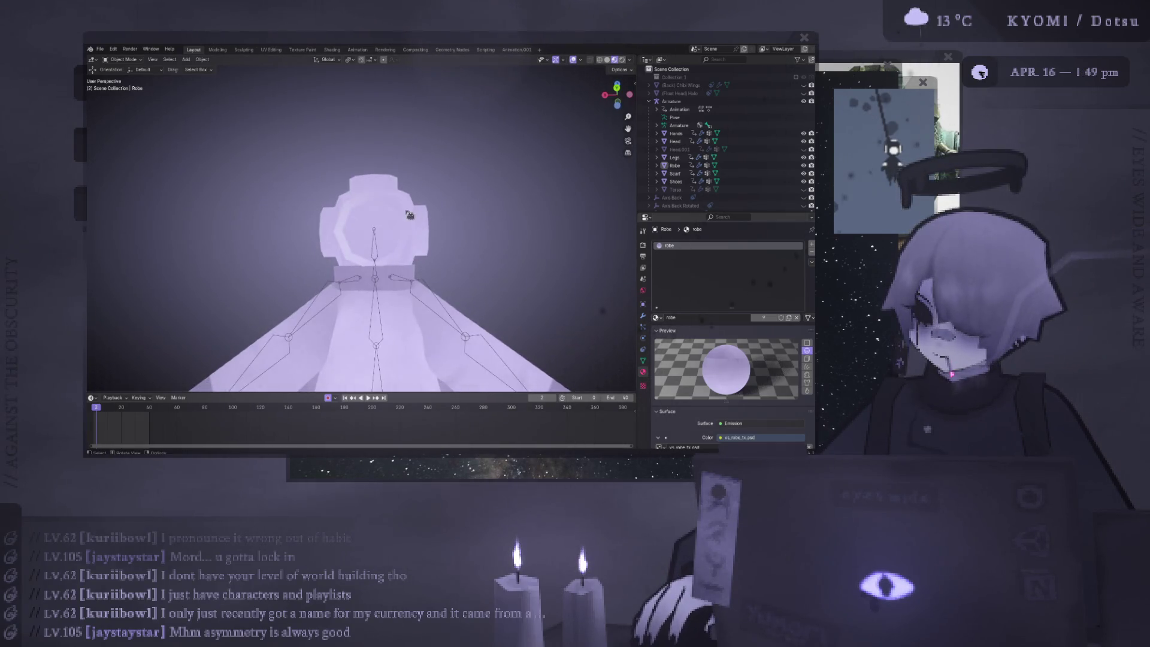
Shift all Head vertices sideways along X from the back view, then preview without overlays
scroll(409, 214, down, 1)
click(412, 238)
key(Tab)
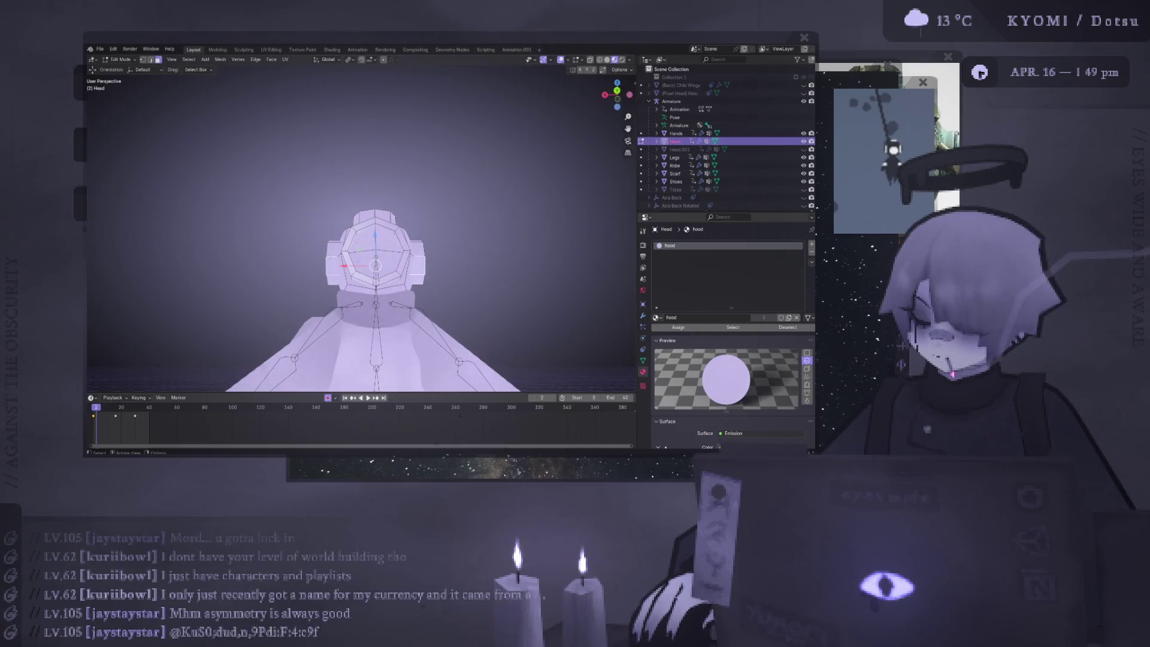
middle_drag(383, 252, 420, 240)
key(a)
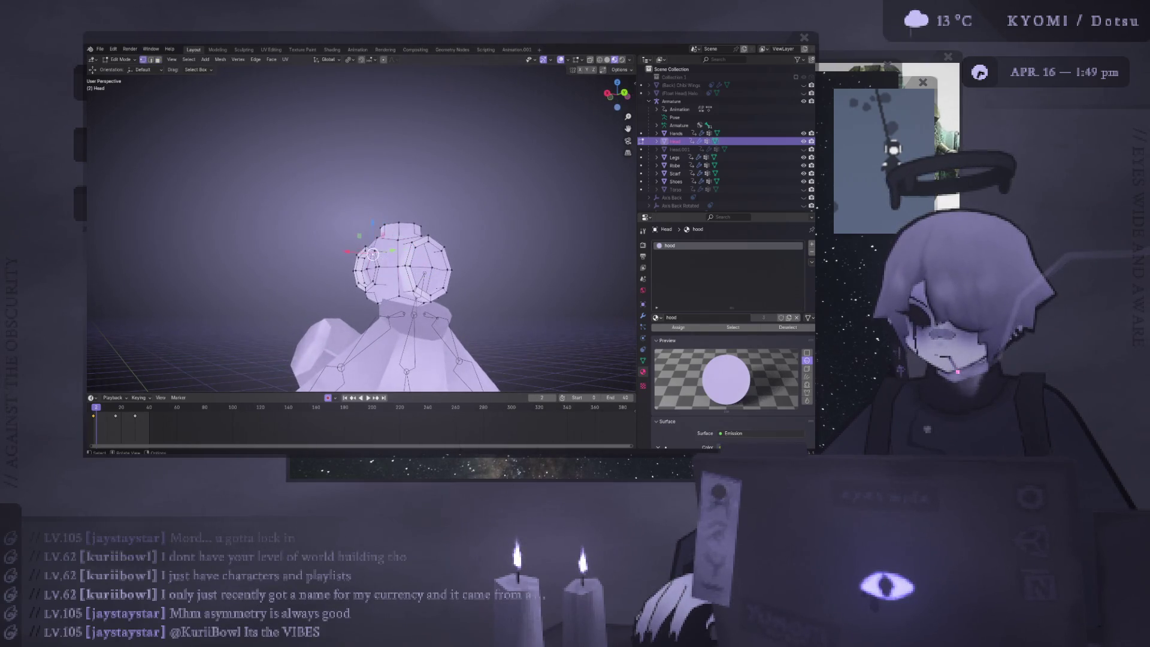
key(ctrl+KP_1)
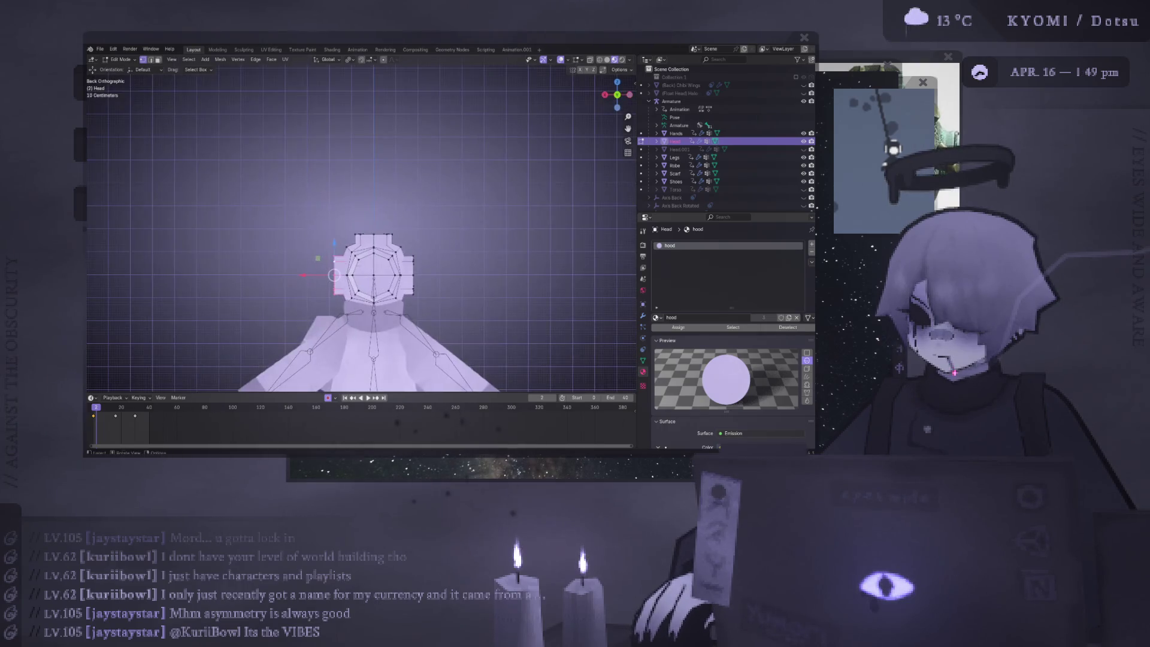
key(g)
key(x)
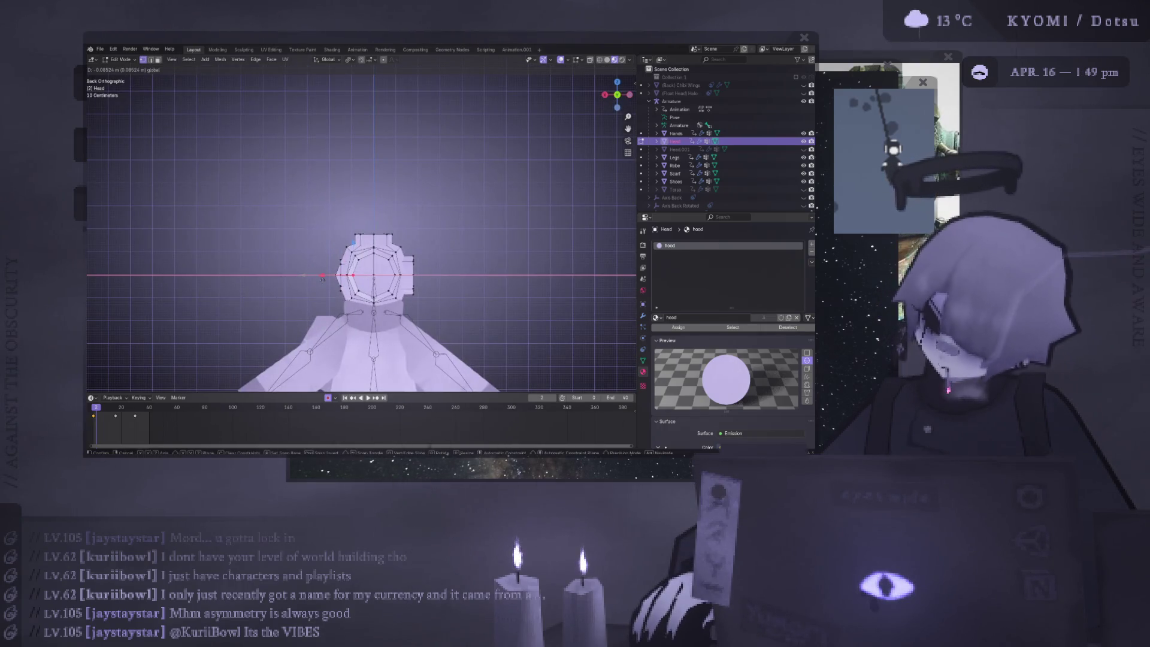
click(323, 279)
middle_drag(322, 279, 301, 298)
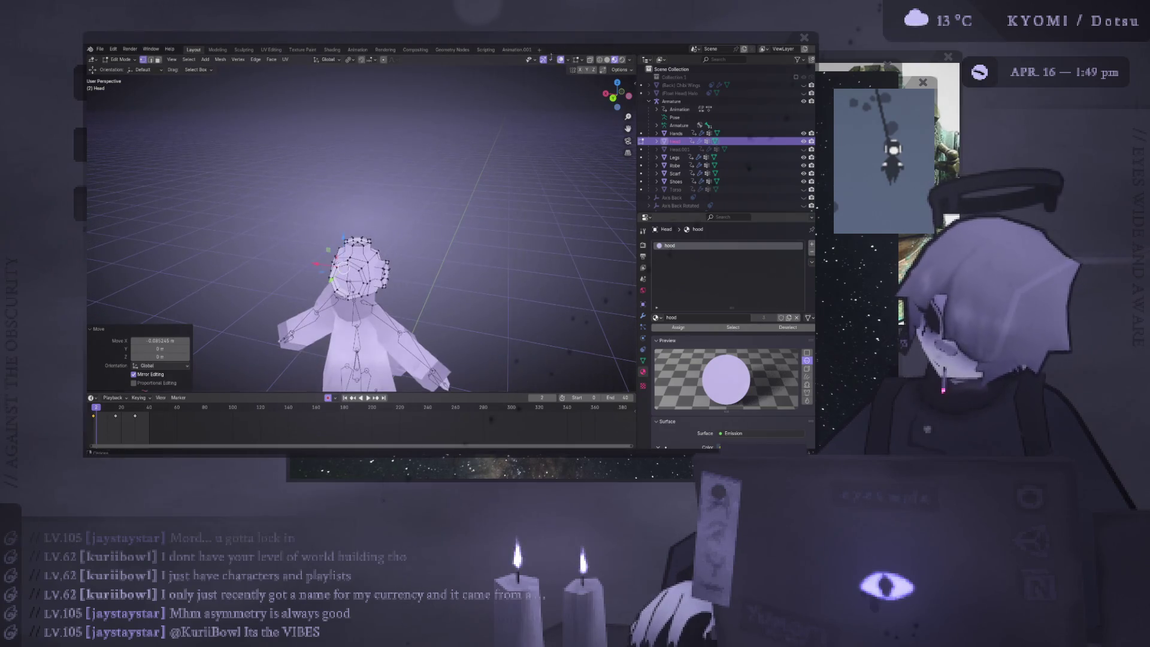
key(shift+alt+z)
mouse_move(419, 252)
middle_down()
mouse_move(472, 200)
mouse_move(466, 183)
middle_up()
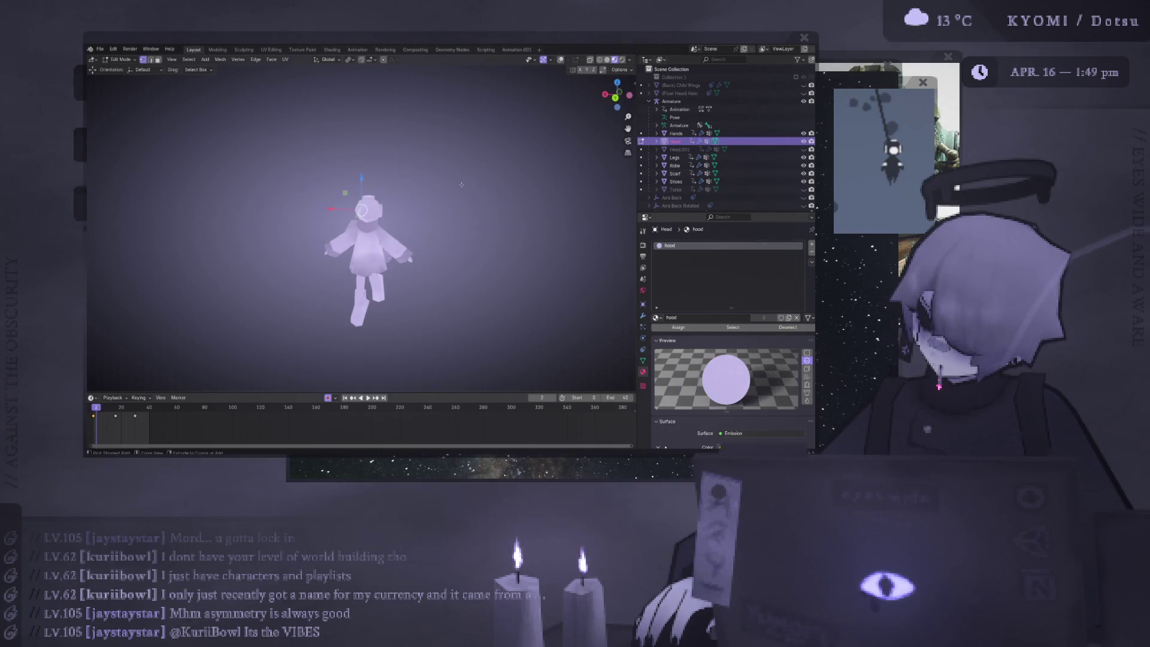
scroll(449, 177, up, 3)
key(Tab)
key(Tab)
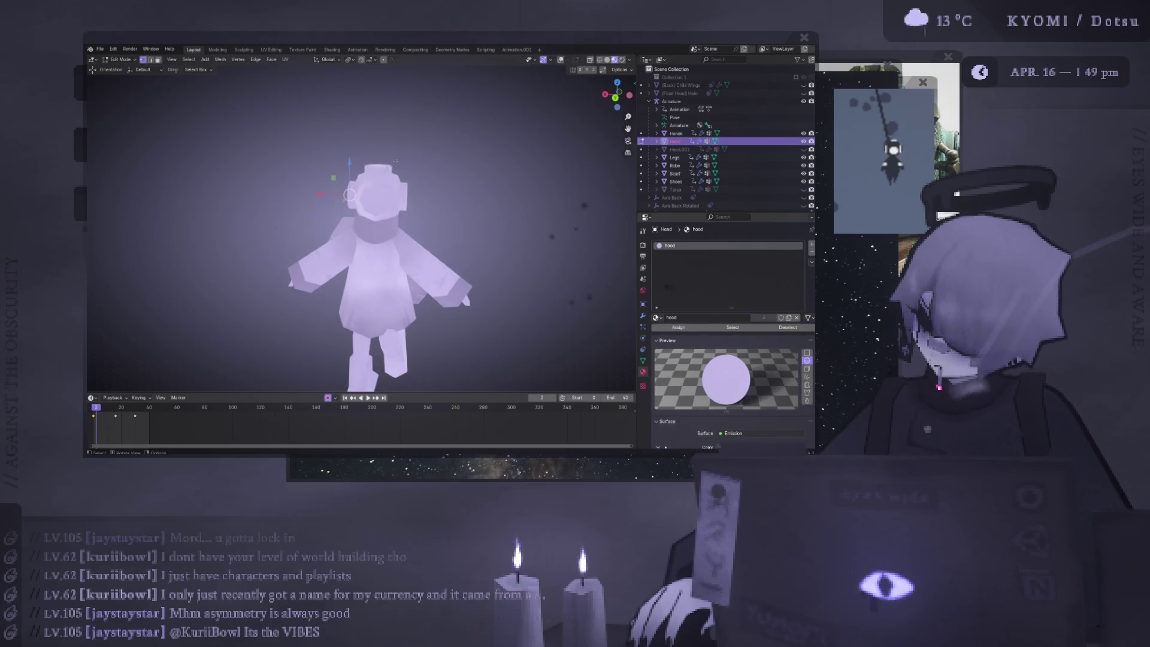
Select the connected hood piece, then reselect the Head object and check it in Edit Mode
click(561, 60)
key(ctrl+l)
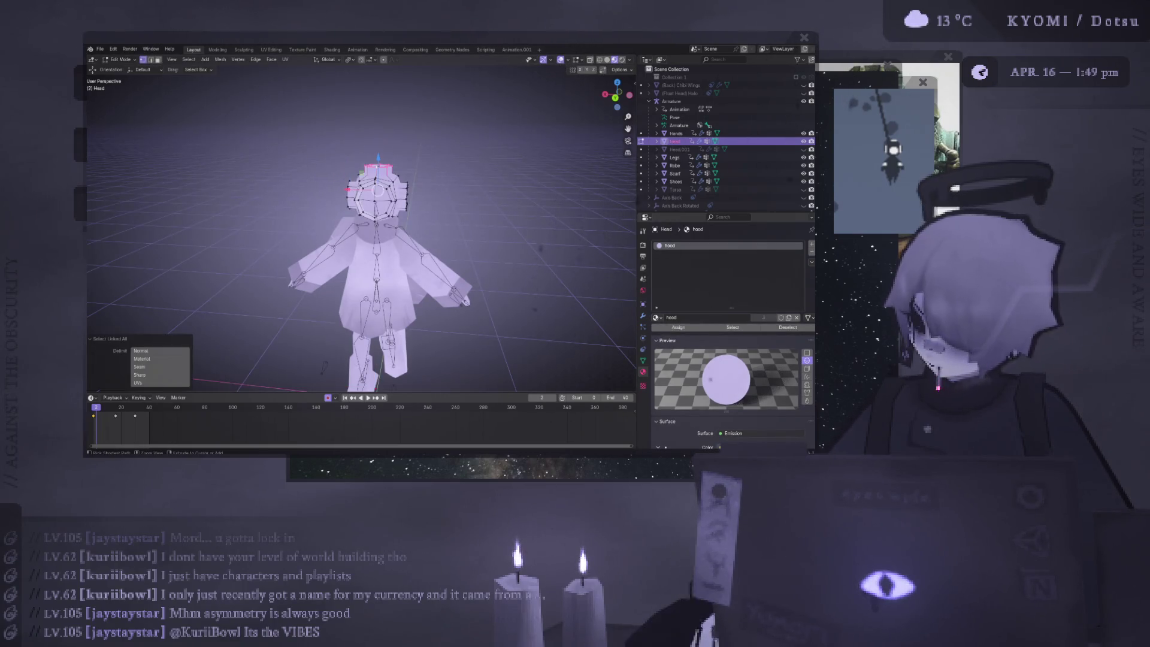
scroll(562, 95, down, 3)
key(Tab)
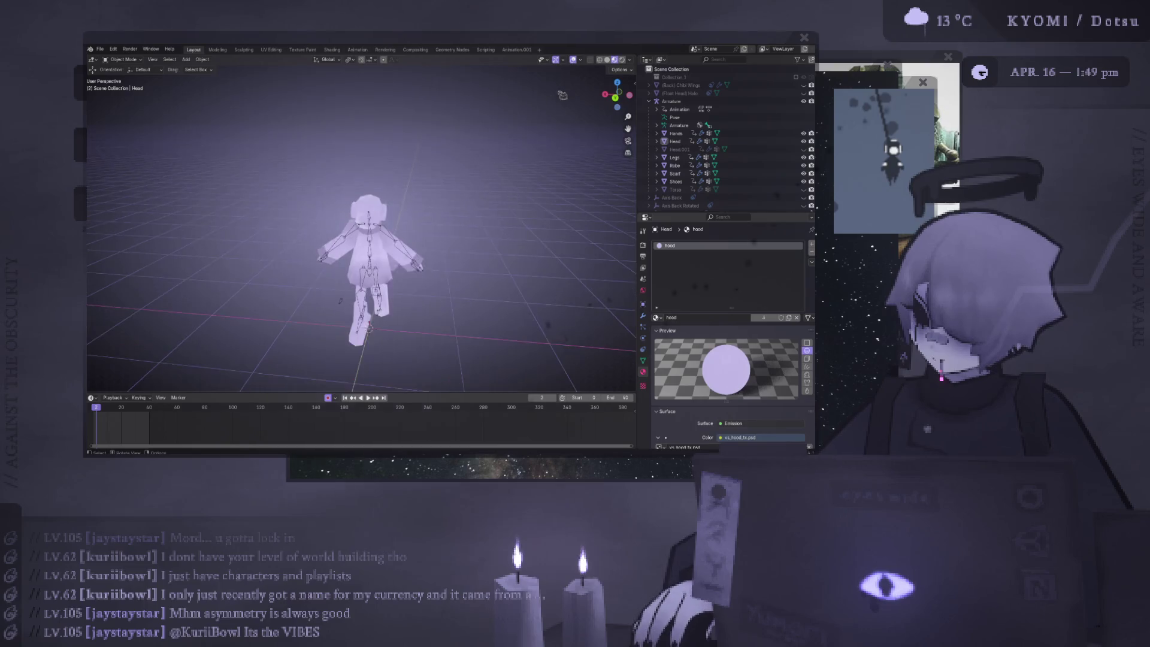
click(573, 60)
mouse_move(544, 128)
middle_down()
mouse_move(531, 96)
mouse_move(537, 110)
mouse_move(483, 223)
mouse_move(335, 249)
mouse_move(98, 258)
mouse_move(355, 243)
mouse_move(374, 203)
middle_up()
scroll(355, 243, up, 5)
click(376, 198)
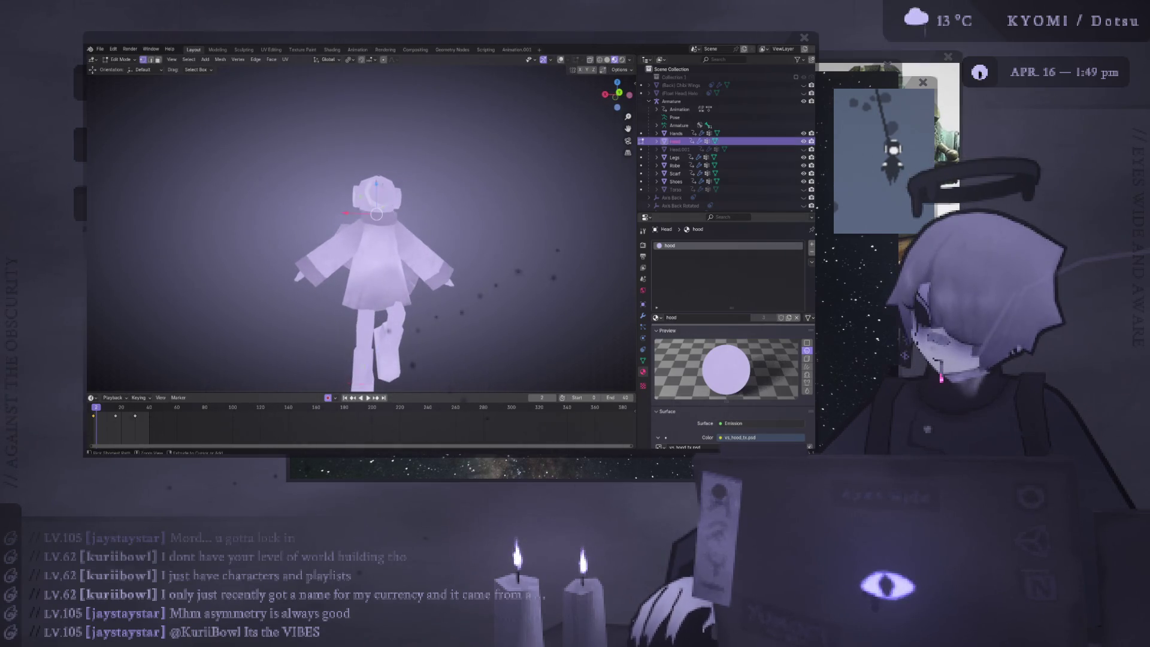
key(Tab)
scroll(379, 214, up, 3)
scroll(378, 214, up, 2)
key(Tab)
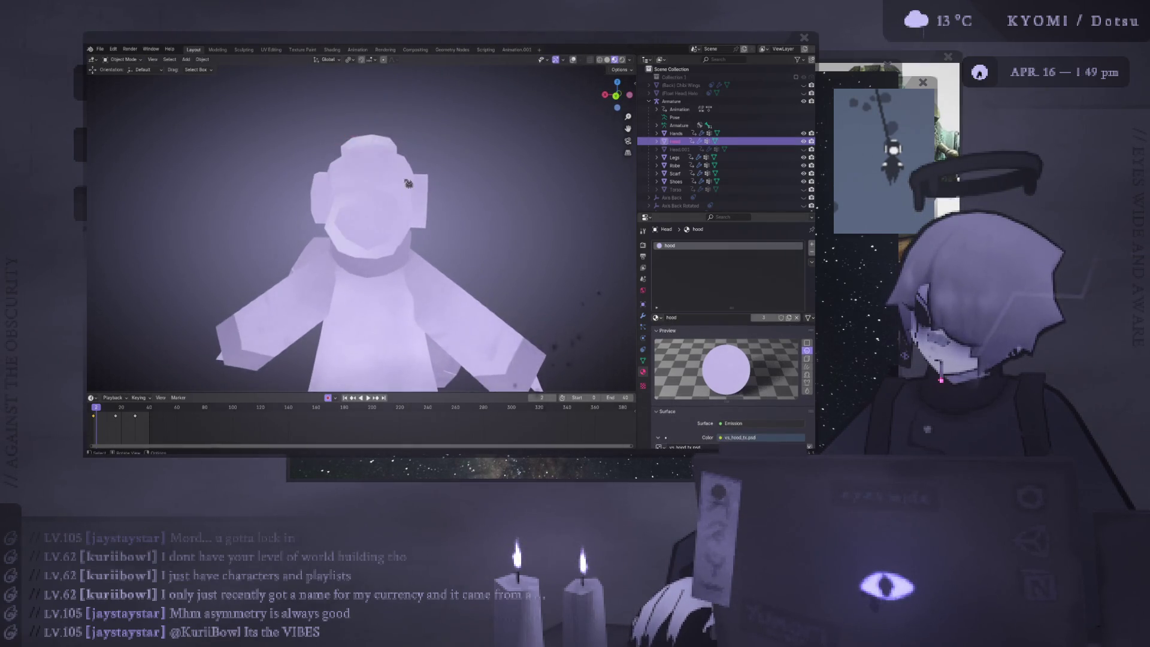
Keep a hidden Head.002 duplicate as backup, then enlarge the original's hood by 1.084
key(shift+d)
right_click(493, 180)
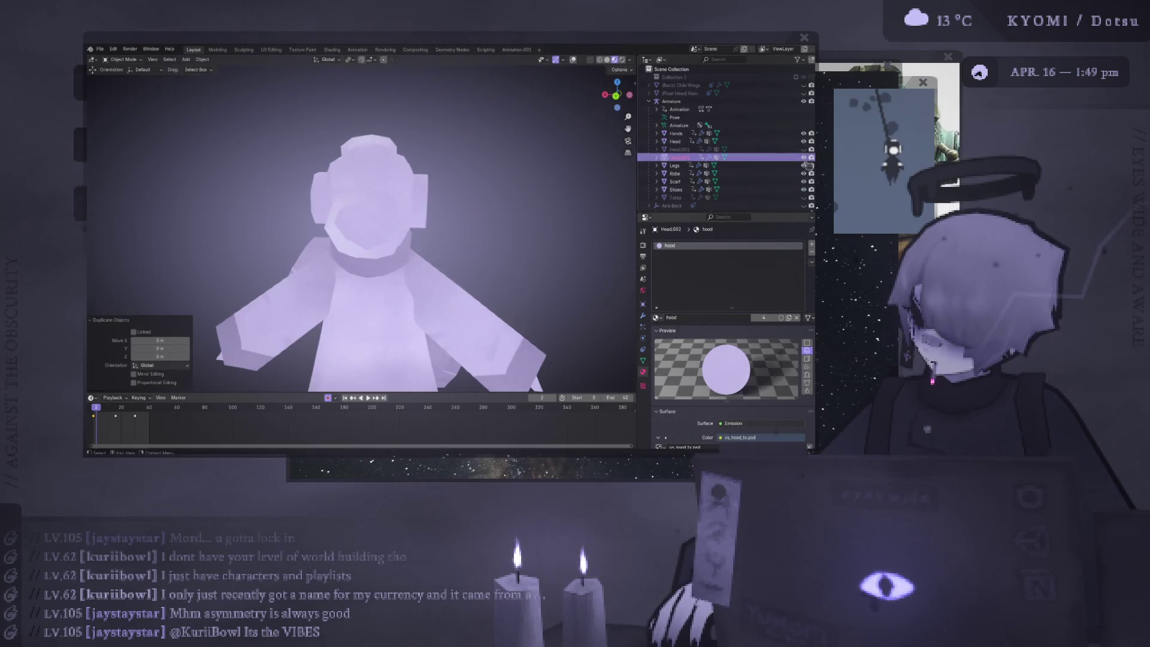
key(h)
click(675, 142)
key(Tab)
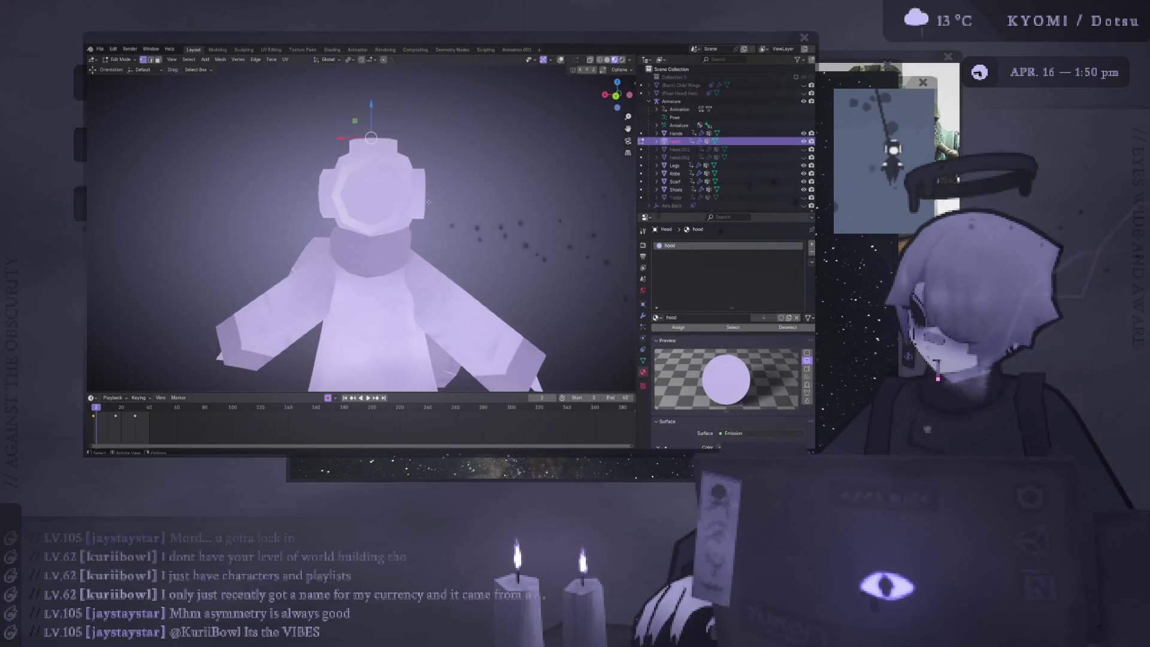
click(560, 60)
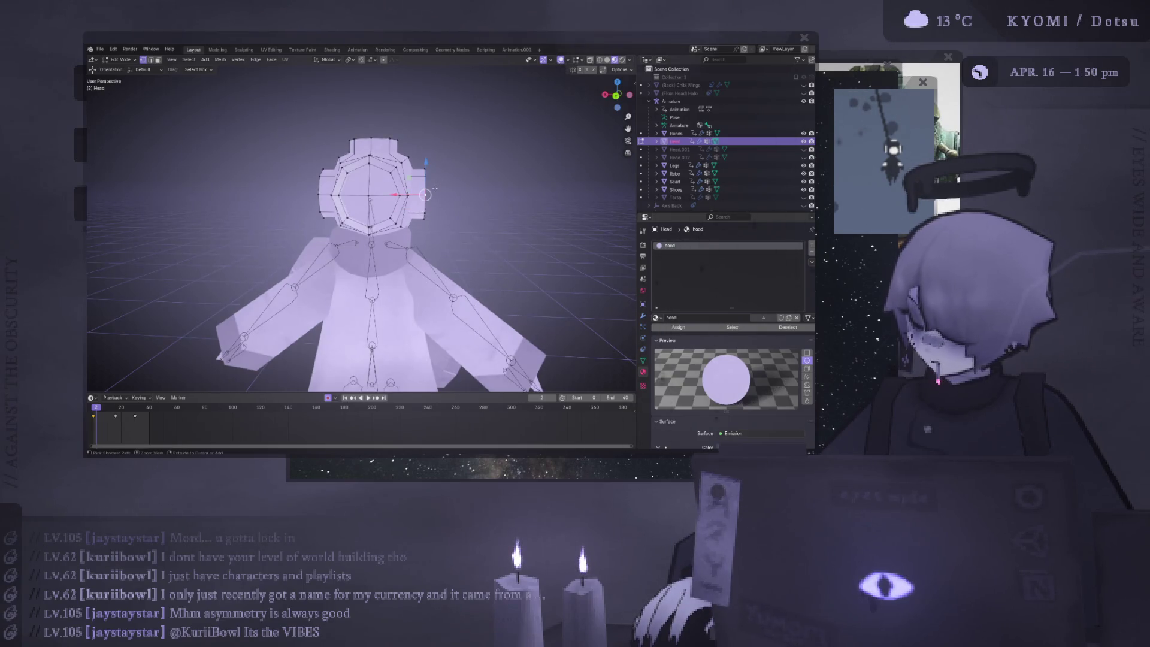
key(ctrl+l)
key(ctrl+KP_1)
key(s)
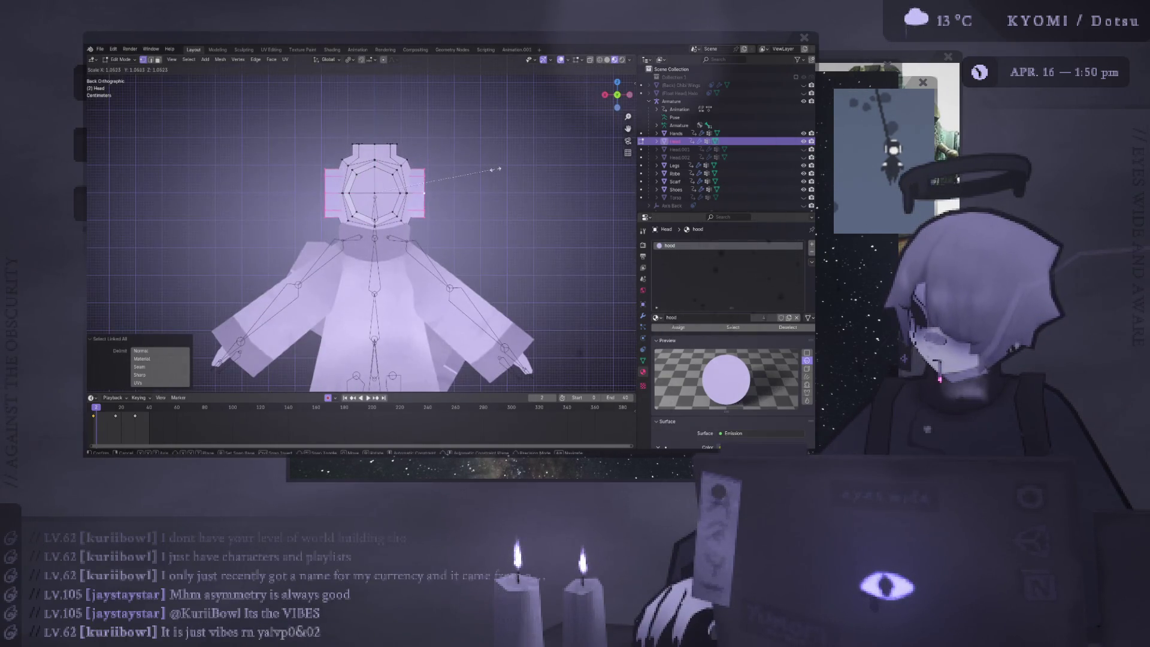
click(502, 166)
Try X-axis resizes of the hood and cancel them, checking the head from the side
key(s)
key(x)
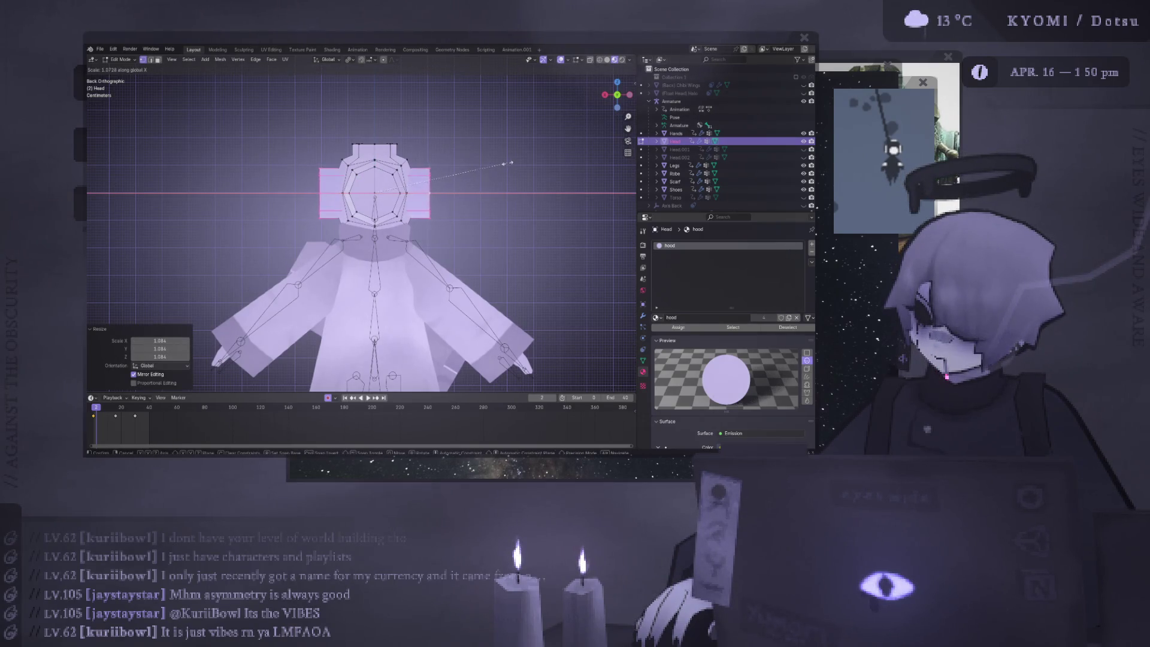
key(Escape)
key(Tab)
mouse_move(511, 163)
middle_down()
mouse_move(216, 288)
mouse_move(530, 231)
middle_up()
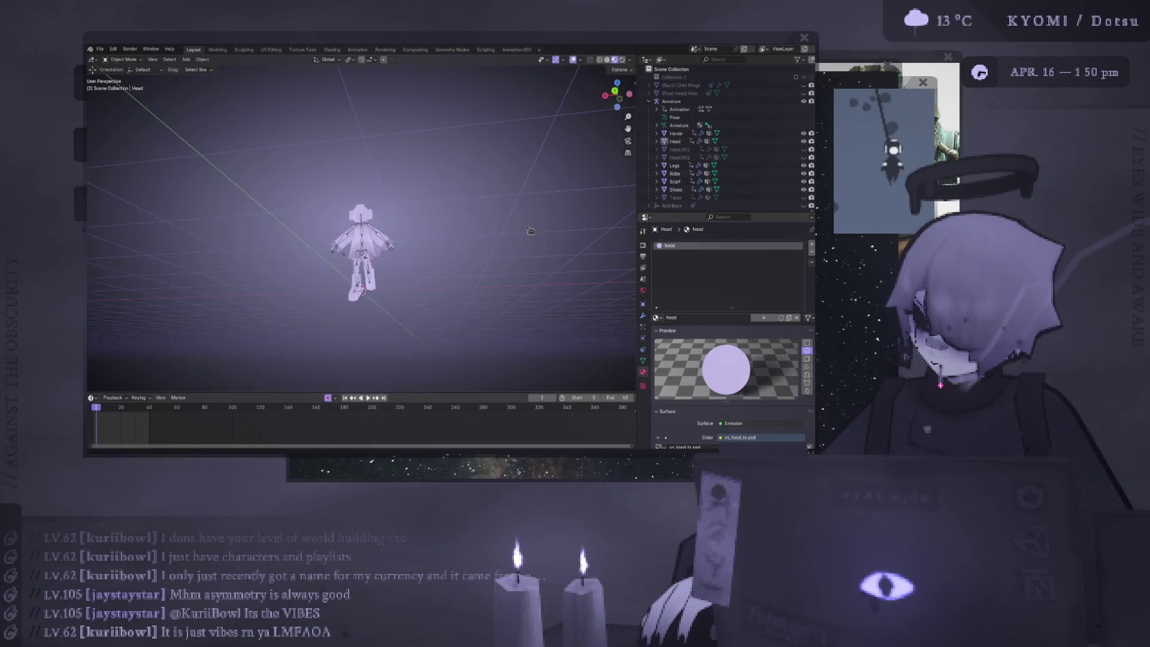
scroll(467, 214, up, 3)
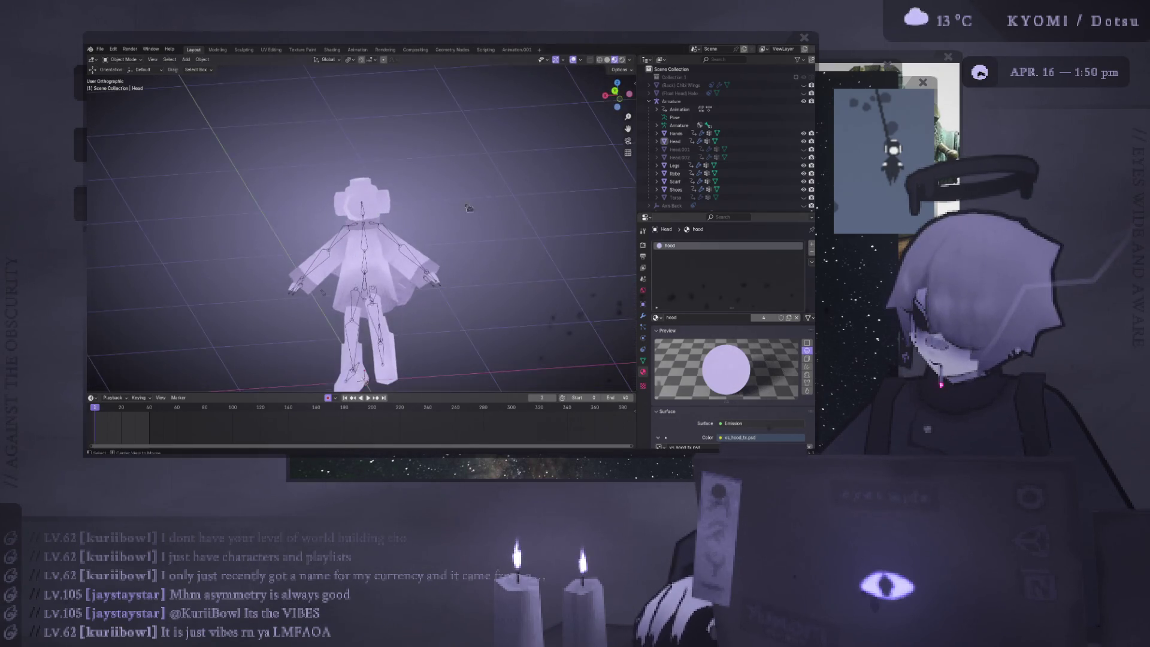
mouse_move(465, 214)
middle_down()
mouse_move(345, 212)
mouse_move(556, 206)
mouse_move(516, 237)
middle_up()
key(Tab)
key(s)
key(x)
key(Escape)
scroll(516, 237, down, 3)
key(Tab)
scroll(424, 171, down, 1)
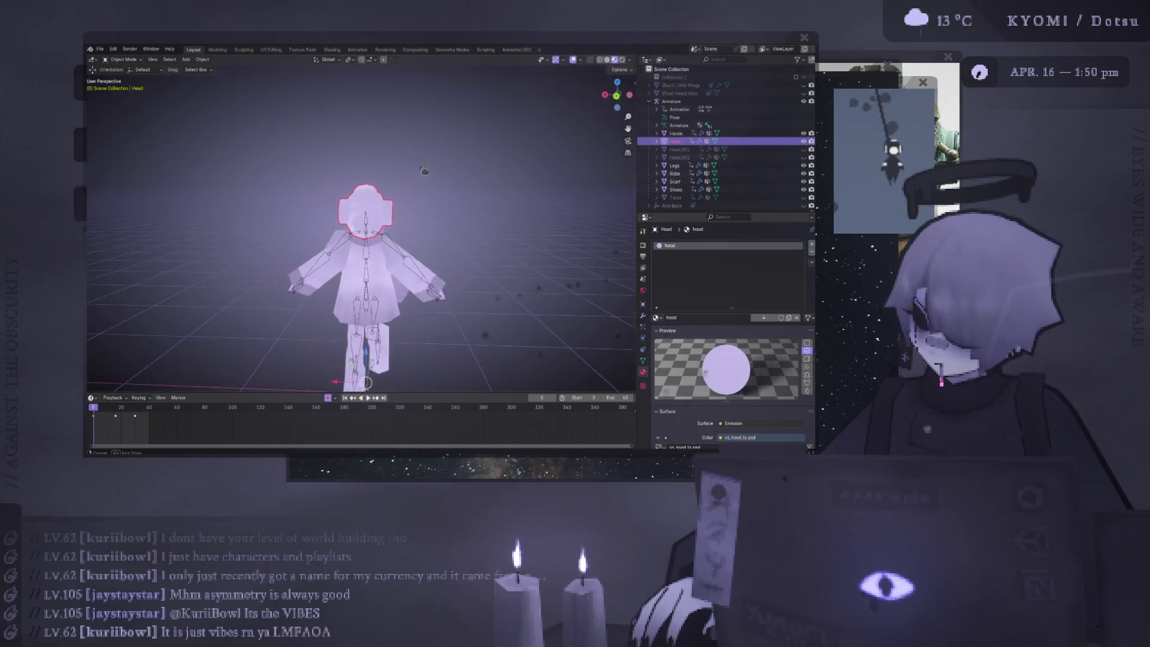
scroll(424, 171, up, 2)
Lower the whole hood slightly along Z and return to Object Mode
key(Tab)
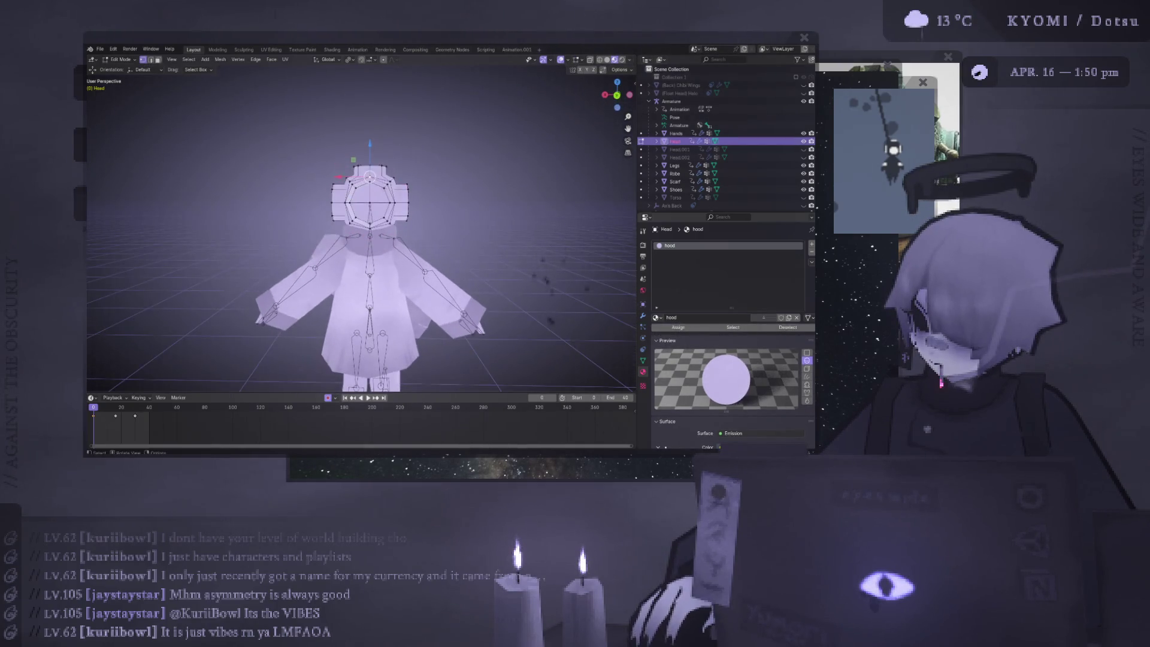
key(ctrl+l)
key(g)
key(z)
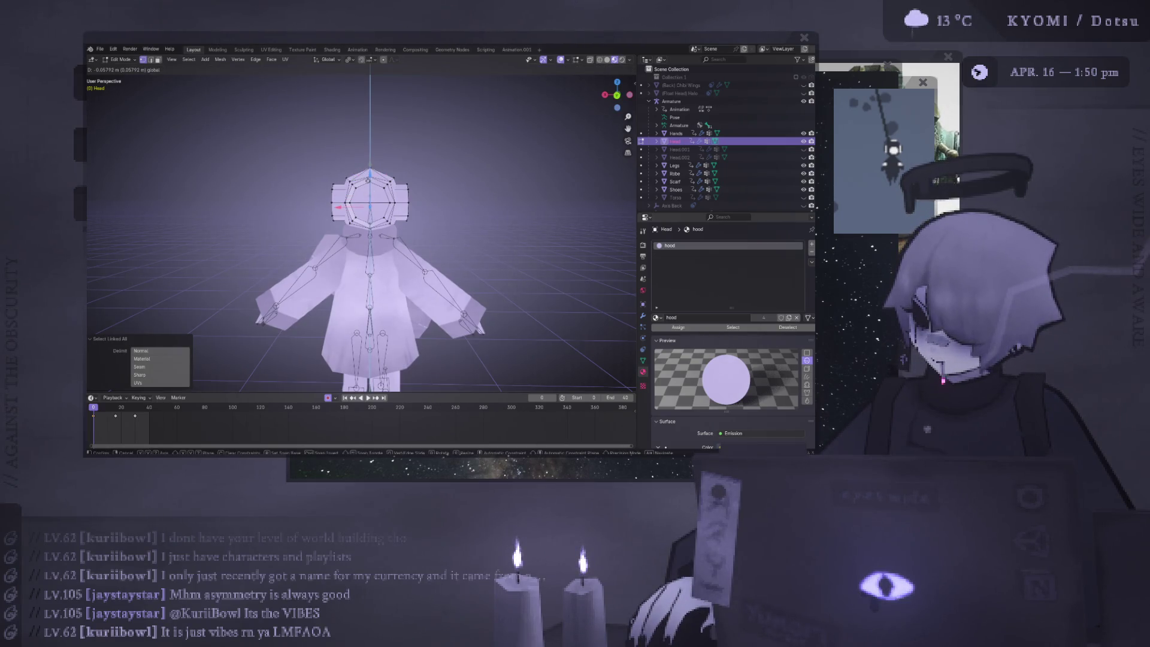
key(Escape)
key(Tab)
middle_drag(419, 179, 500, 138)
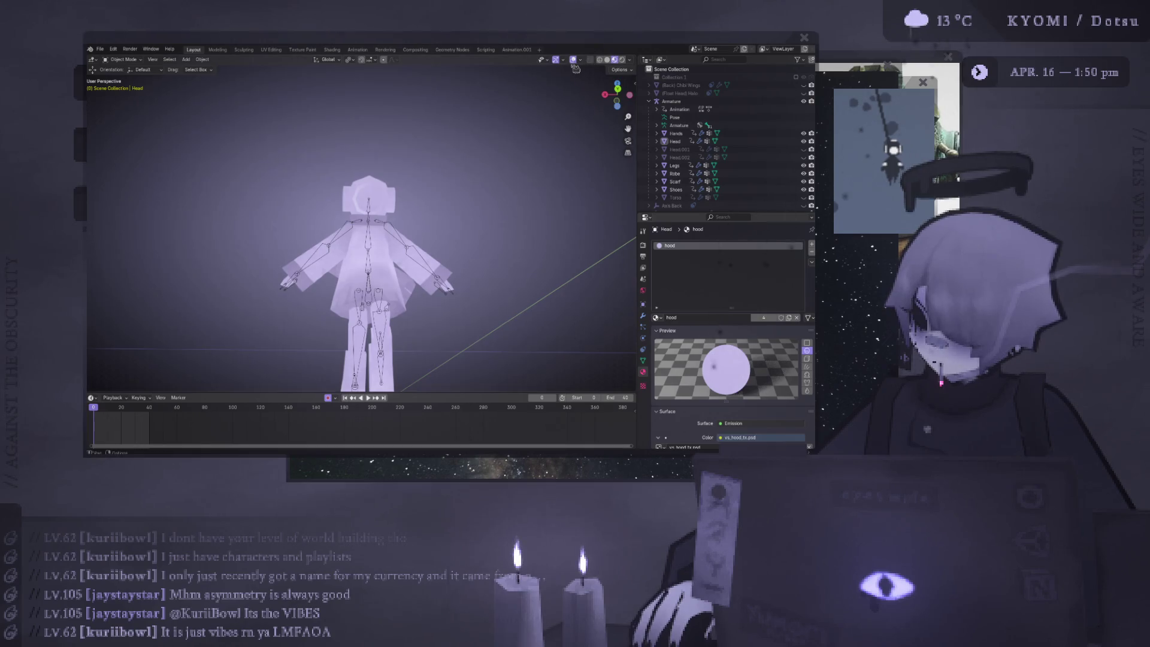
click(573, 60)
scroll(359, 240, down, 3)
mouse_move(299, 239)
middle_down()
mouse_move(192, 300)
mouse_move(102, 271)
mouse_move(148, 262)
mouse_move(235, 311)
middle_up()
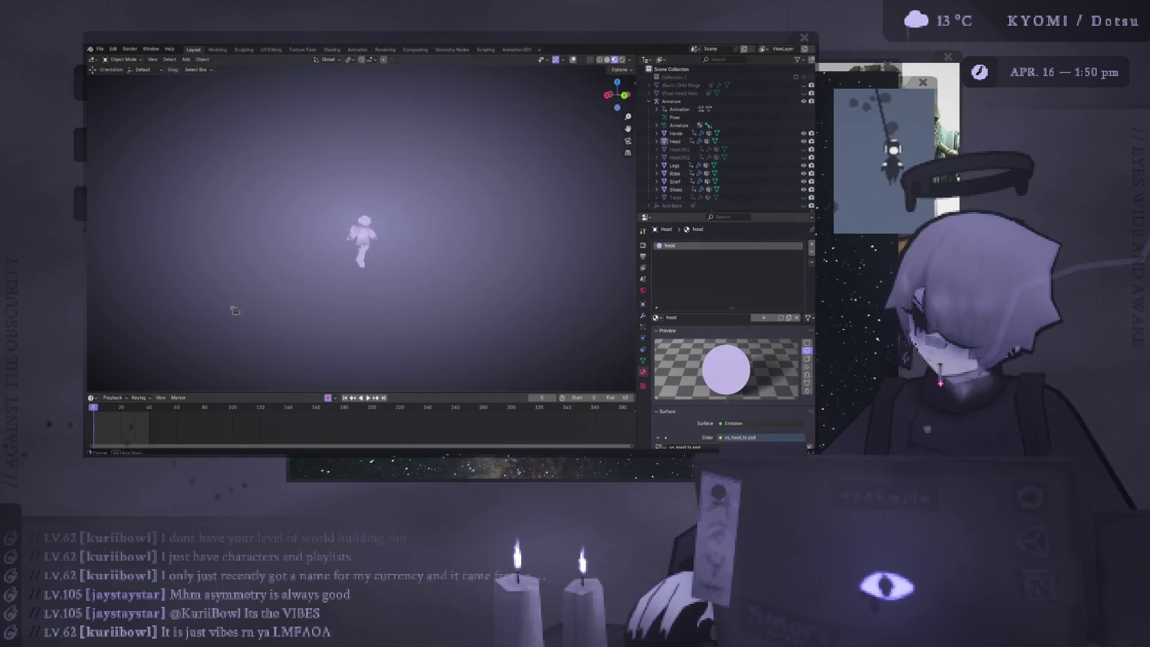
mouse_move(566, 320)
middle_down()
mouse_move(443, 270)
mouse_move(474, 215)
middle_up()
scroll(429, 264, up, 8)
scroll(466, 285, down, 3)
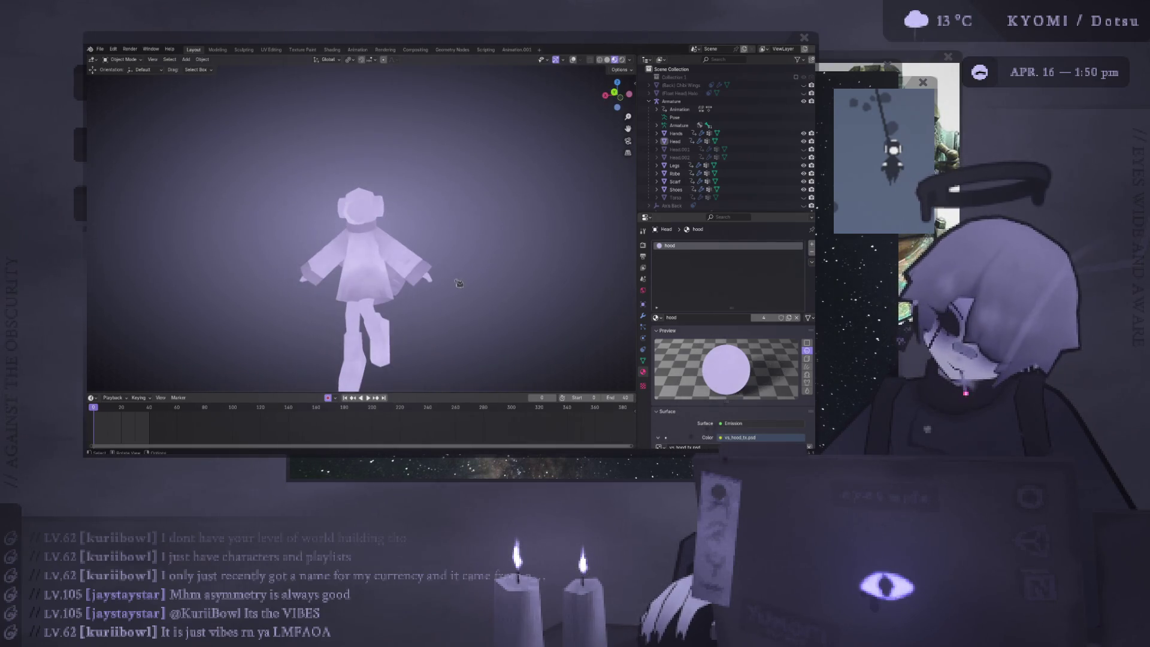
scroll(455, 284, down, 2)
middle_drag(410, 308, 292, 290)
scroll(291, 289, up, 3)
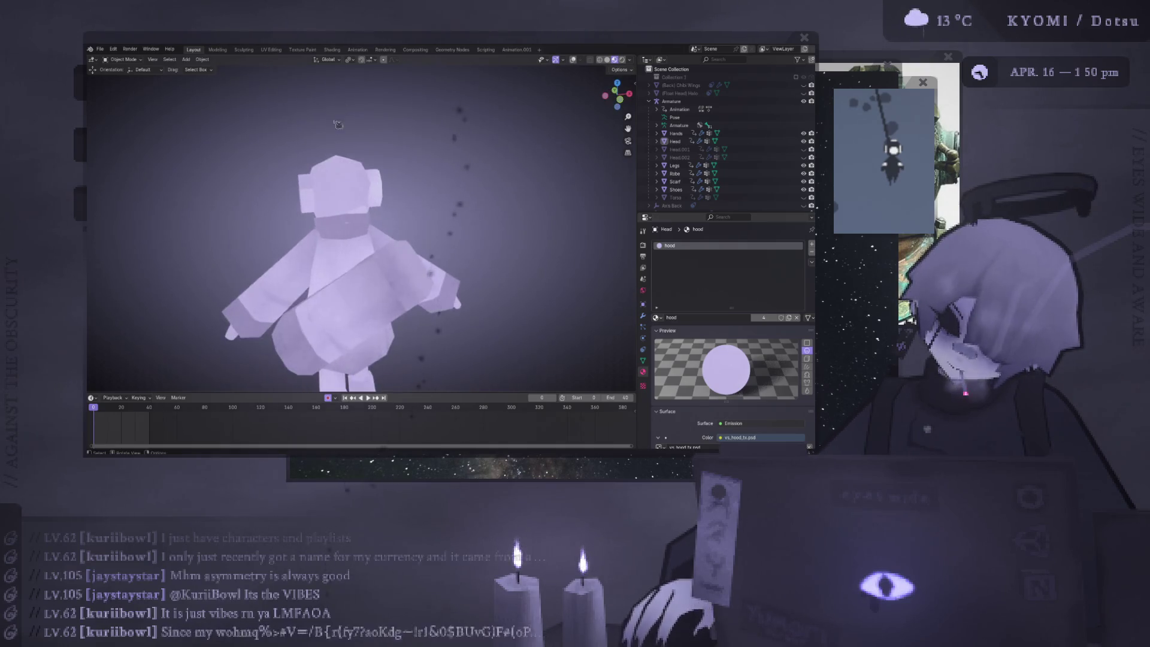
scroll(336, 183, up, 2)
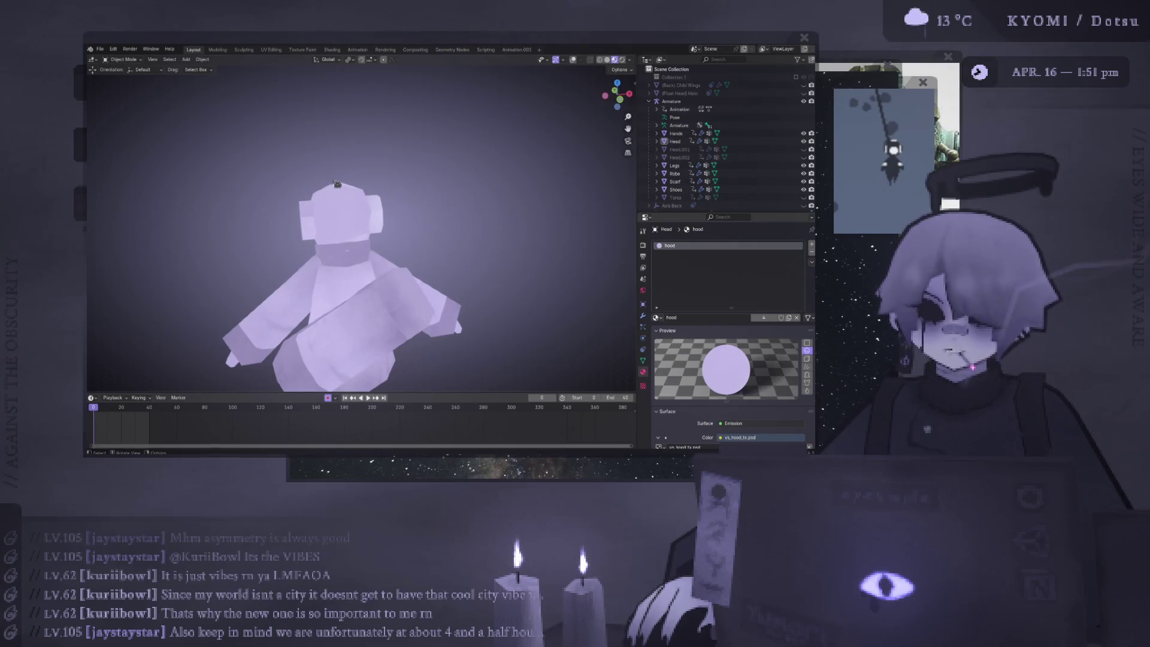
Select the scarf and inspect its mesh in Edit Mode, then switch to the armature
middle_drag(336, 183, 401, 239)
scroll(401, 239, up, 6)
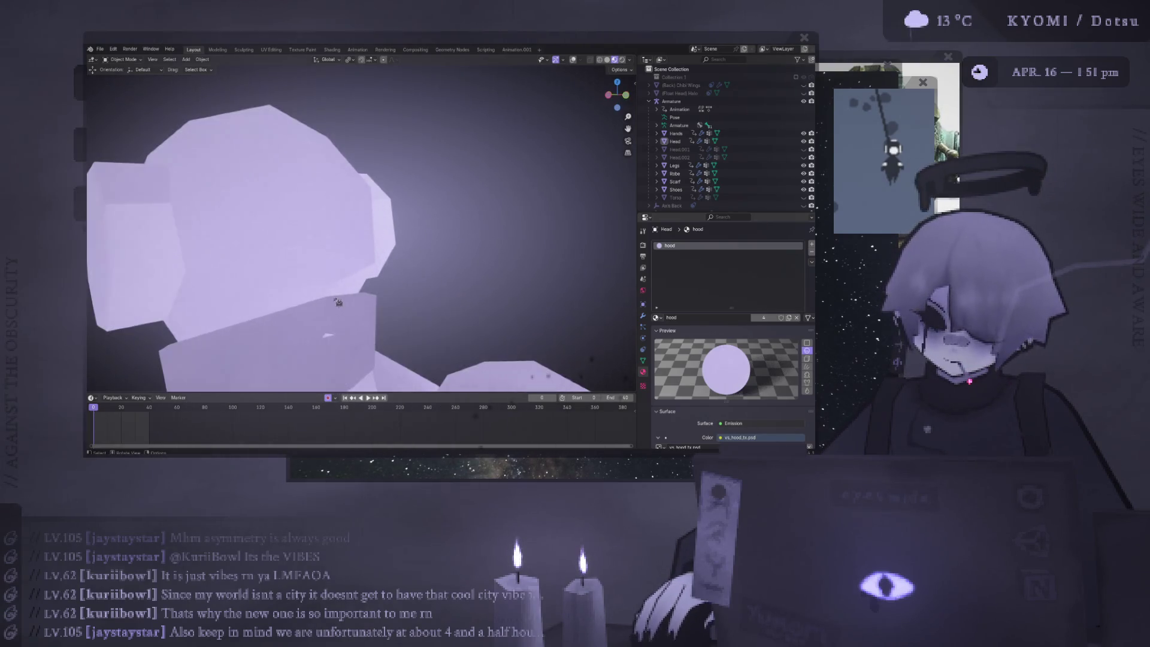
click(369, 265)
scroll(370, 266, down, 5)
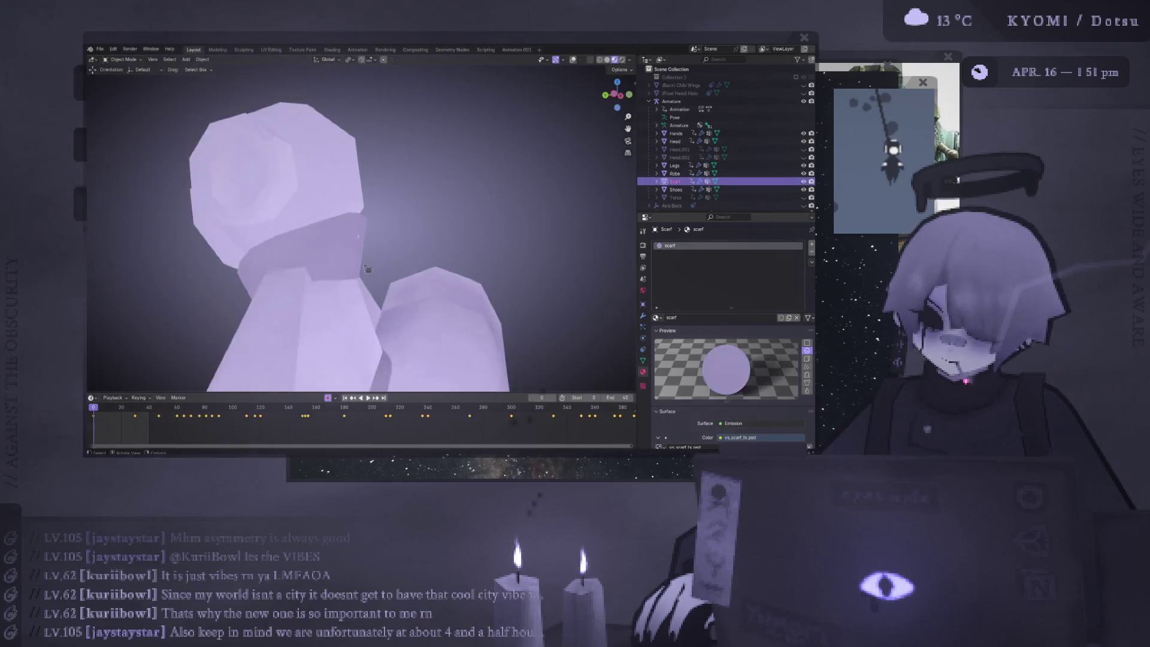
mouse_move(369, 265)
middle_down()
mouse_move(343, 221)
mouse_move(248, 266)
middle_up()
key(Tab)
key(Tab)
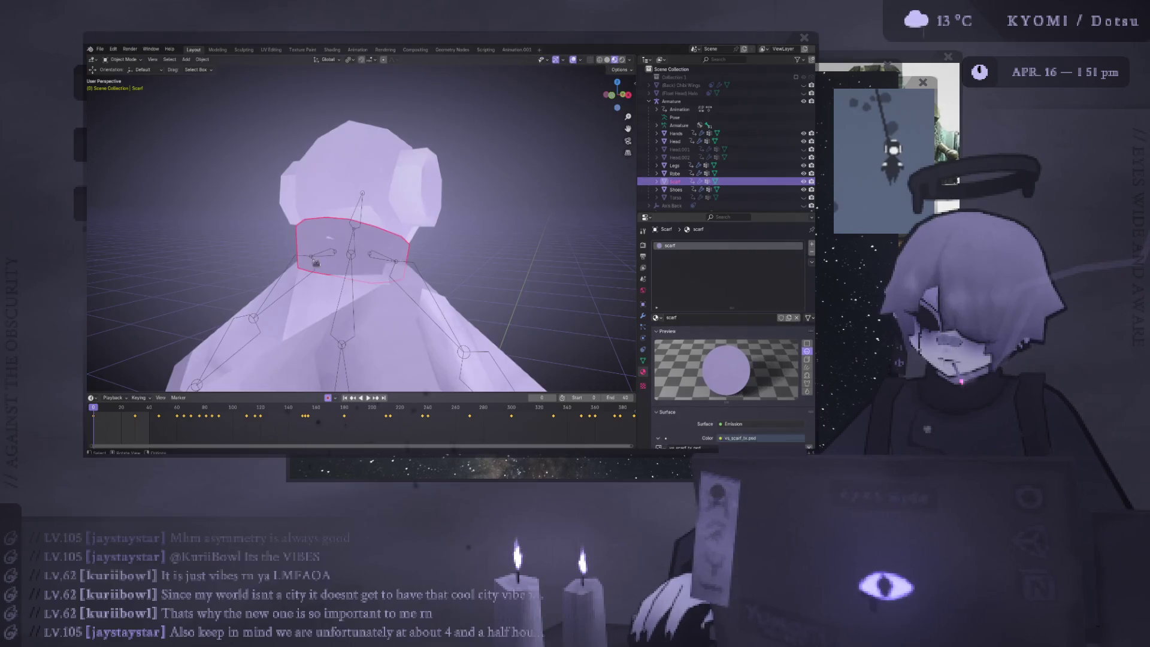
click(333, 249)
middle_drag(334, 249, 316, 343)
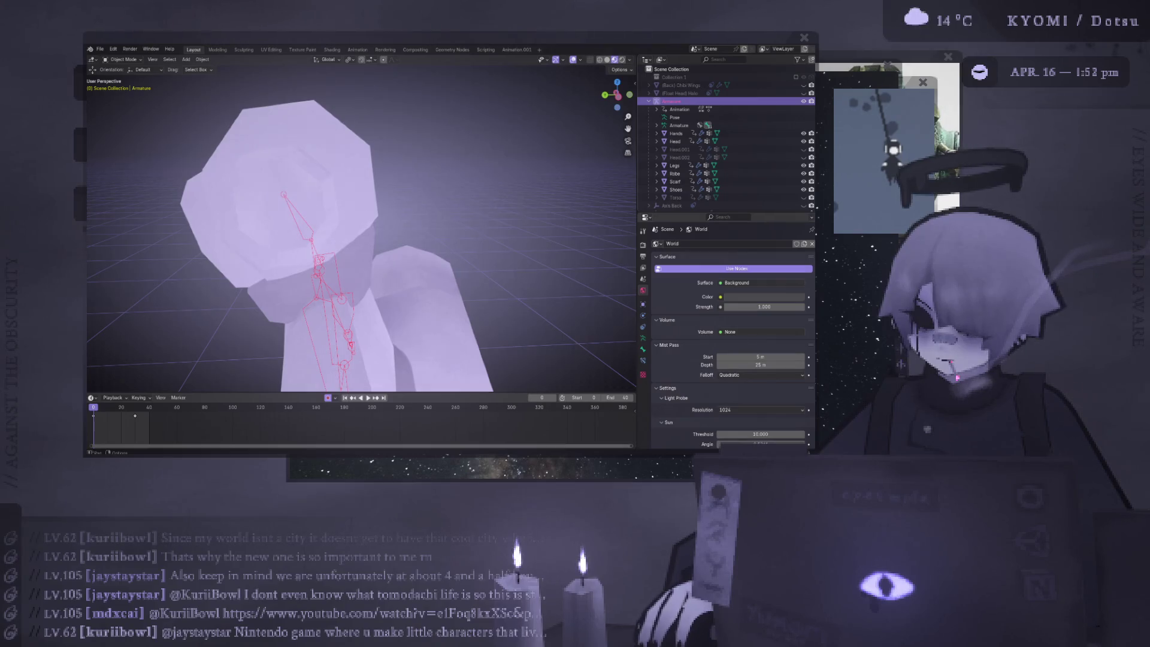
Clear the armature selection by clicking empty space in the 3D viewport
scroll(359, 240, down, 4)
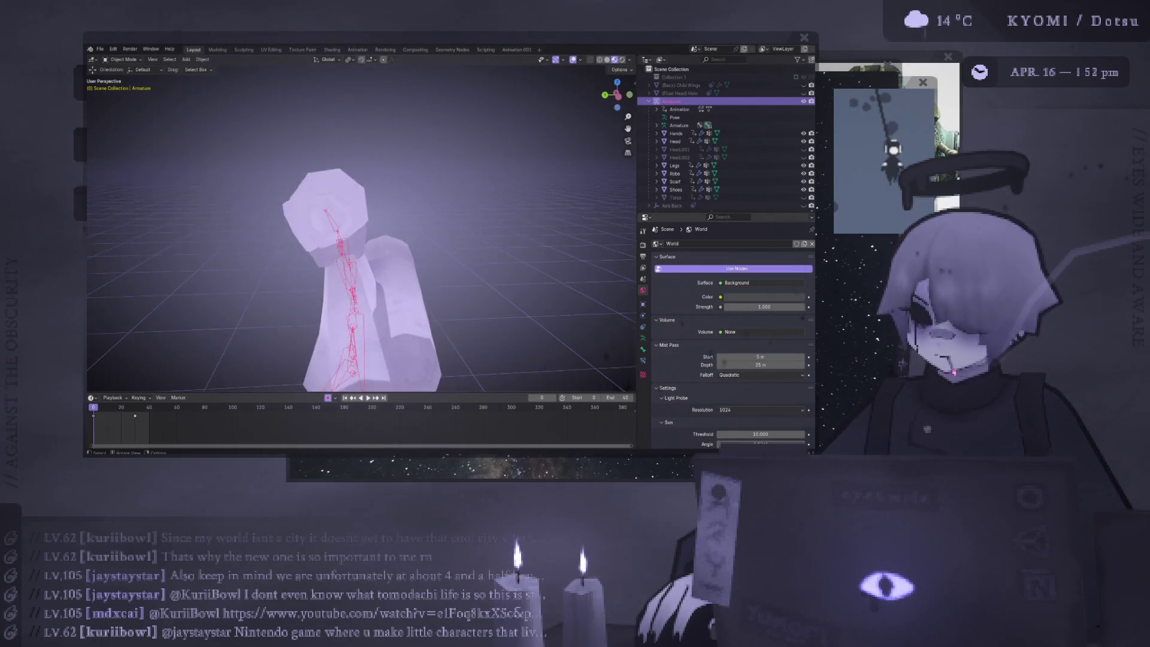
scroll(416, 245, up, 2)
scroll(416, 245, up, 2)
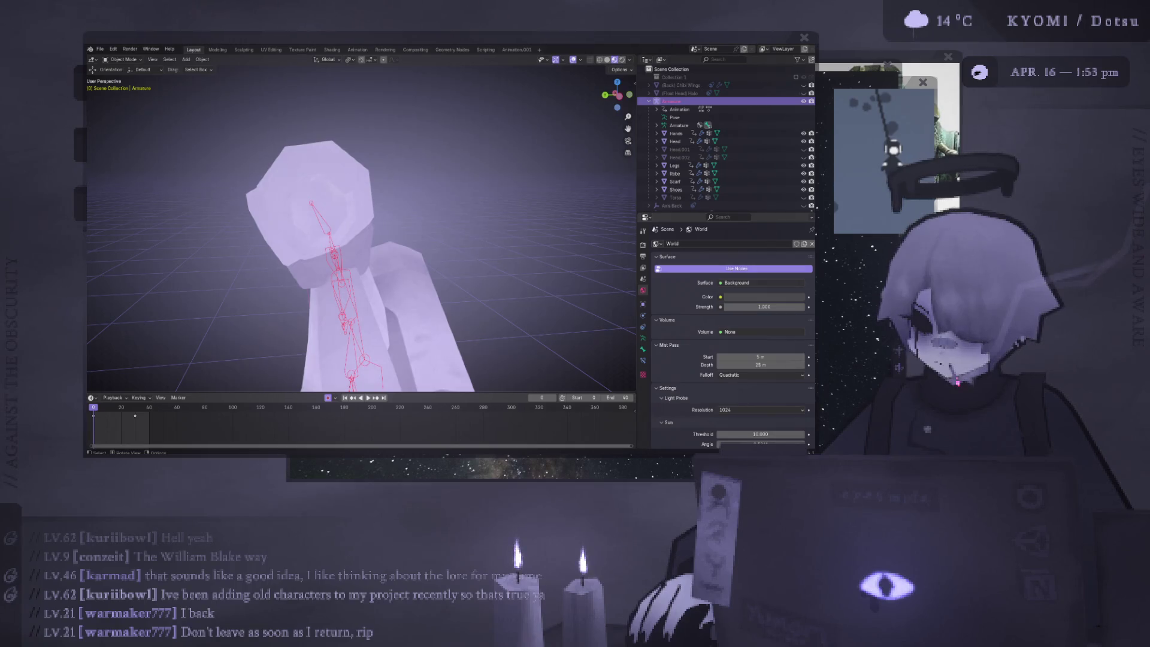
click(157, 202)
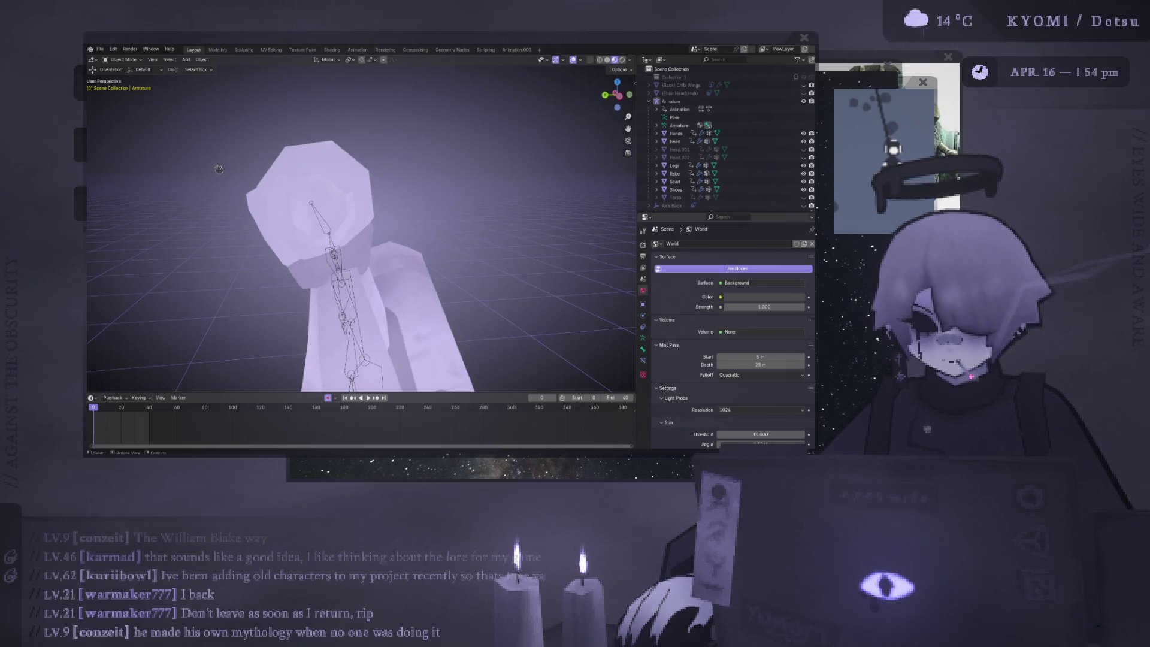
Orbit to face the character, hide all viewport overlays, and zoom in on it
scroll(219, 169, down, 5)
middle_drag(218, 169, 320, 214)
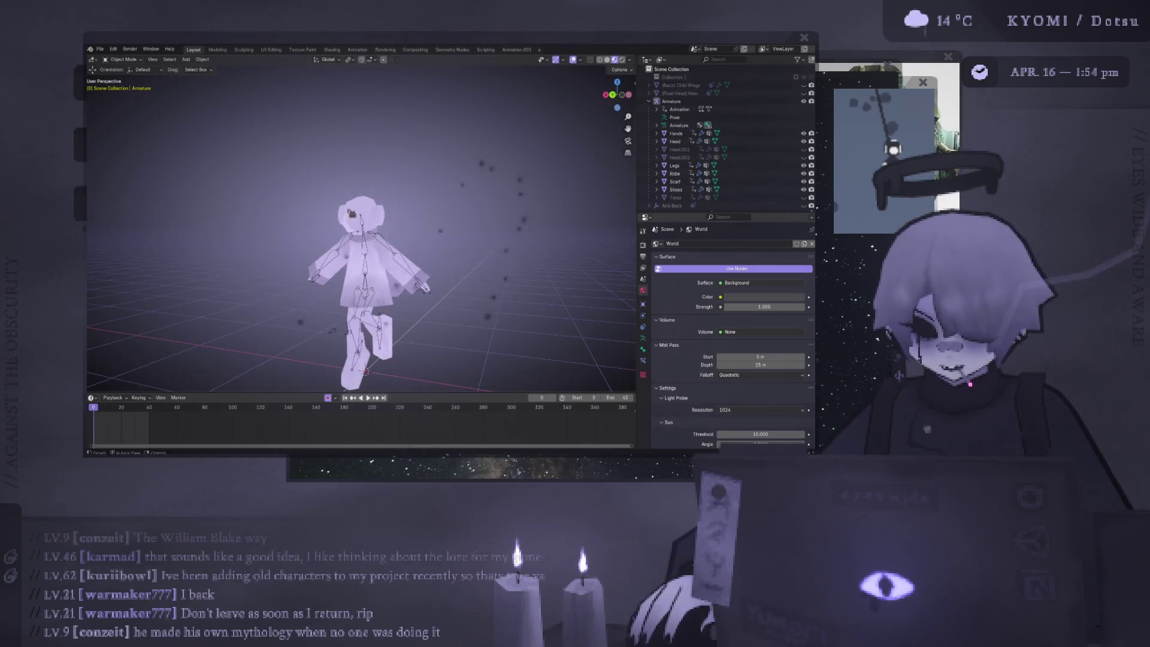
key(Tab)
key(Tab)
key(shift+alt+z)
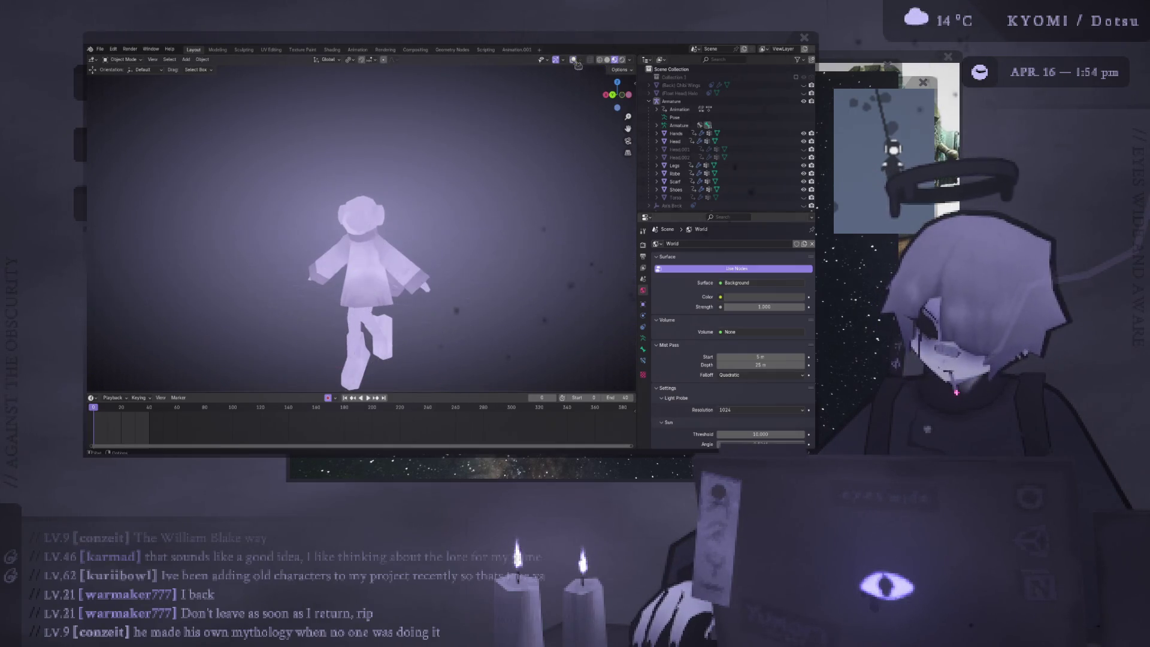
middle_drag(452, 202, 428, 210)
scroll(408, 216, up, 5)
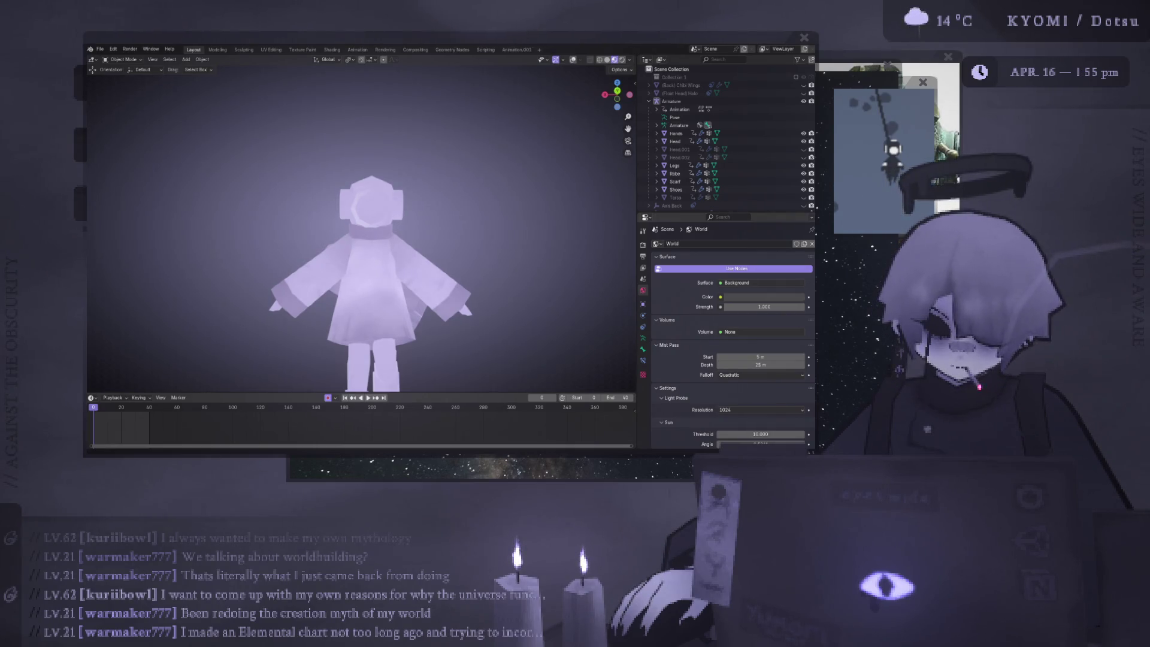
Orbit to an angled view and select the Scarf, then the Head, to check the hood material
mouse_move(383, 263)
middle_down()
mouse_move(342, 266)
mouse_move(378, 264)
mouse_move(367, 267)
mouse_move(386, 222)
middle_up()
scroll(386, 221, up, 4)
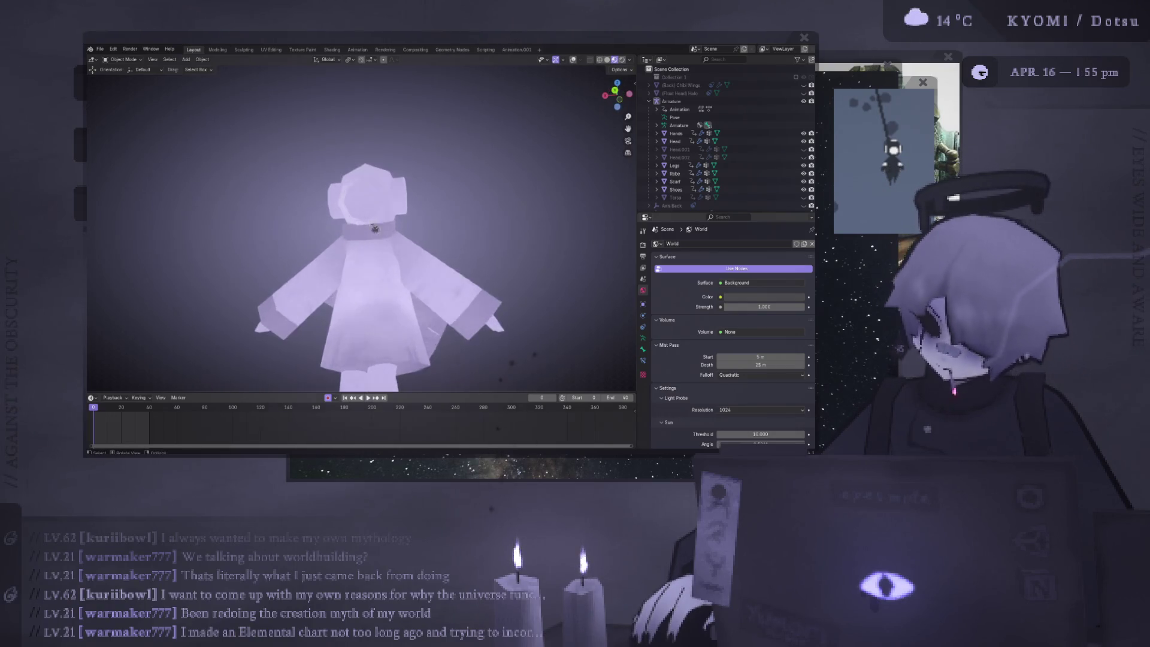
click(675, 181)
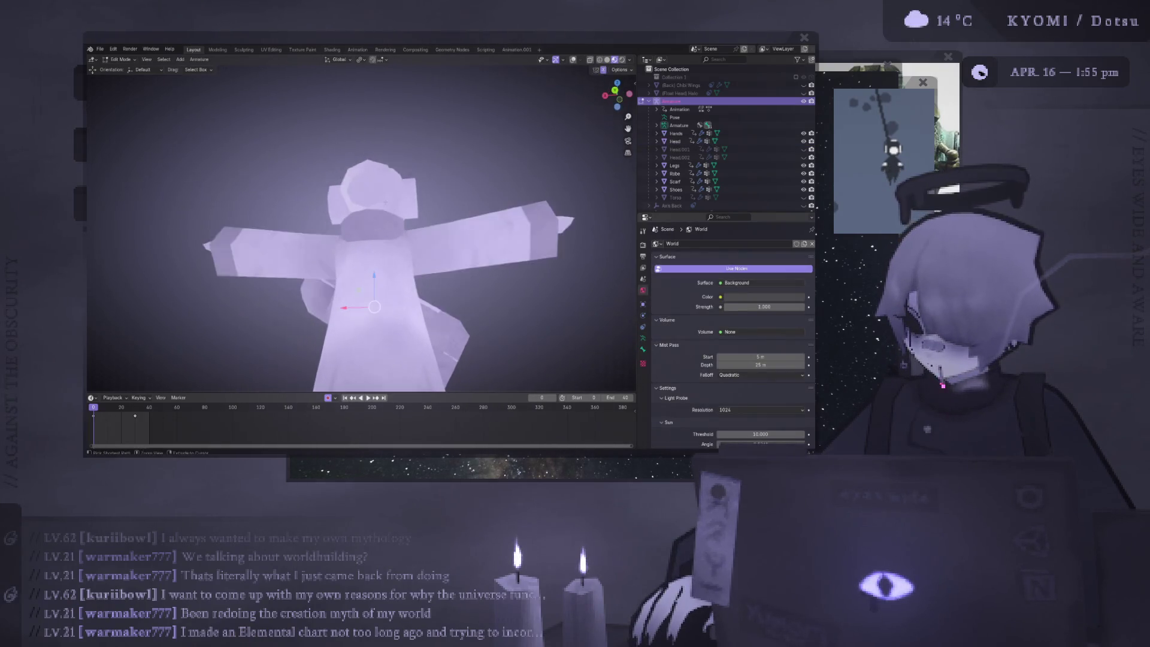
click(390, 206)
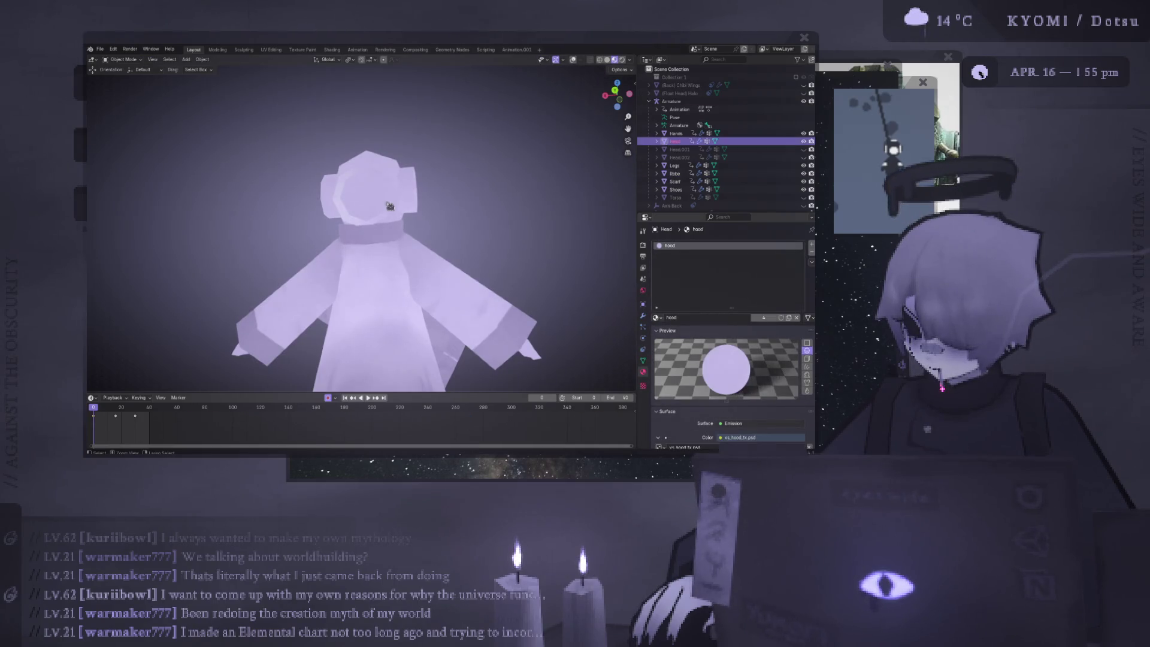
Look over the head in Edit Mode from side and high angles, then restore overlays and select the Scarf
key(Tab)
key(Tab)
scroll(414, 239, down, 3)
mouse_move(407, 240)
middle_down()
mouse_move(420, 233)
mouse_move(176, 252)
mouse_move(329, 249)
mouse_move(240, 285)
middle_up()
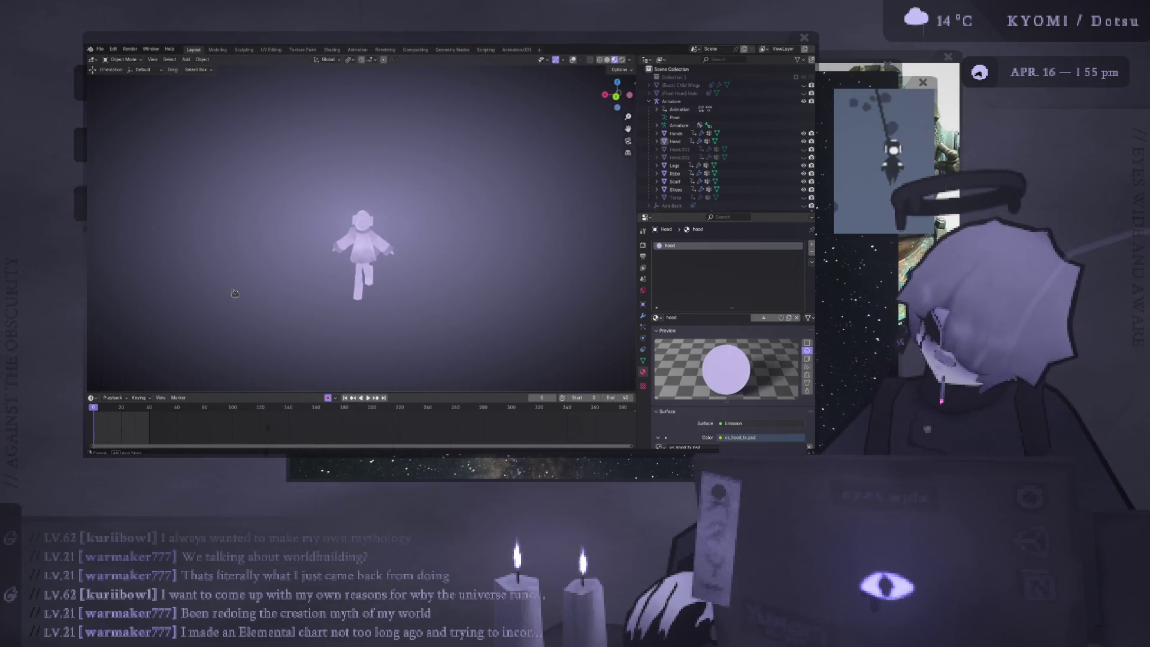
scroll(381, 233, up, 5)
scroll(382, 233, down, 2)
mouse_move(382, 240)
middle_down()
mouse_move(419, 252)
mouse_move(359, 258)
mouse_move(373, 273)
mouse_move(487, 216)
middle_up()
scroll(439, 206, up, 5)
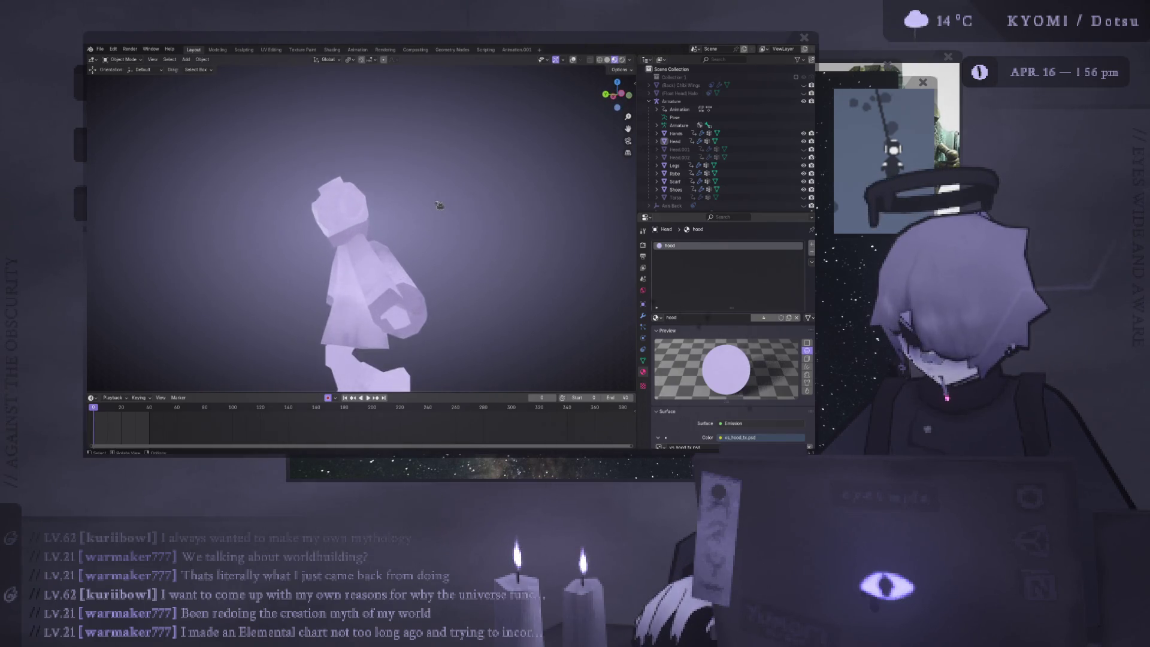
click(574, 60)
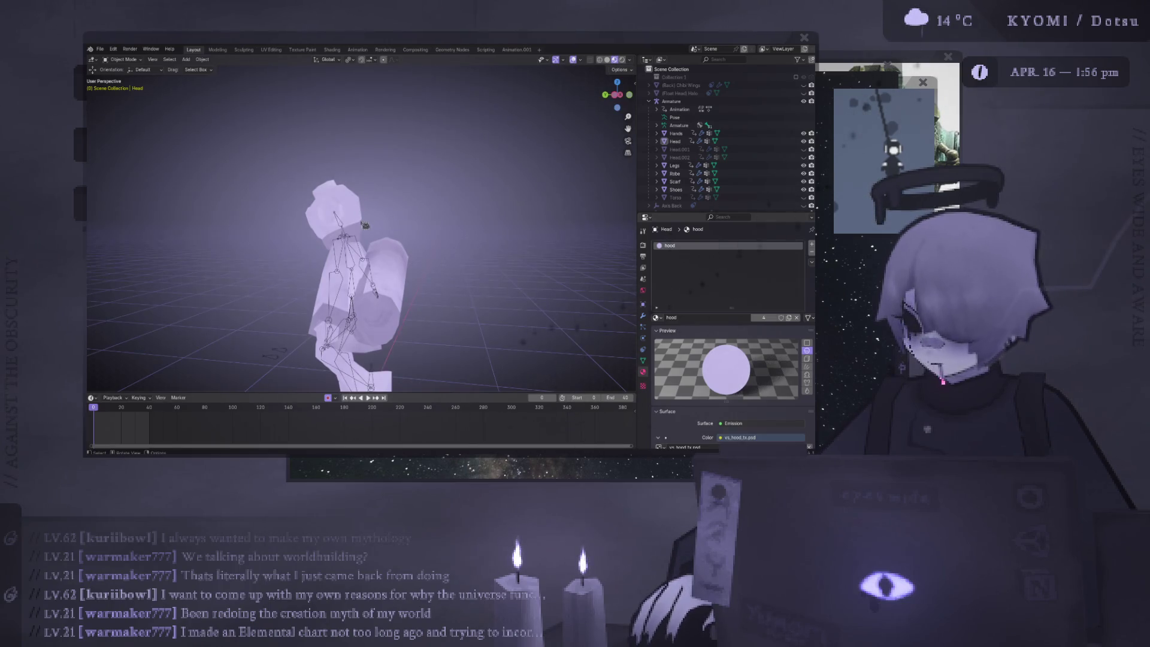
click(362, 229)
Duplicate the whole scarf mesh in Edit Mode and shrink the copy behind the character
key(Tab)
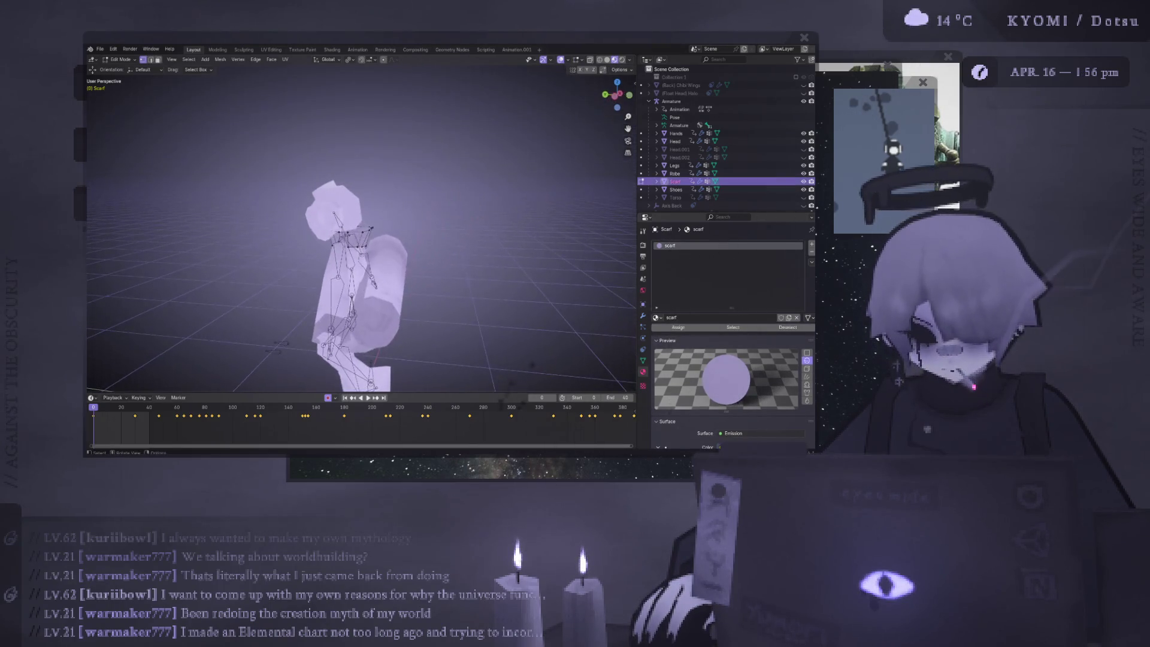
middle_drag(370, 228, 361, 237)
key(ctrl+l)
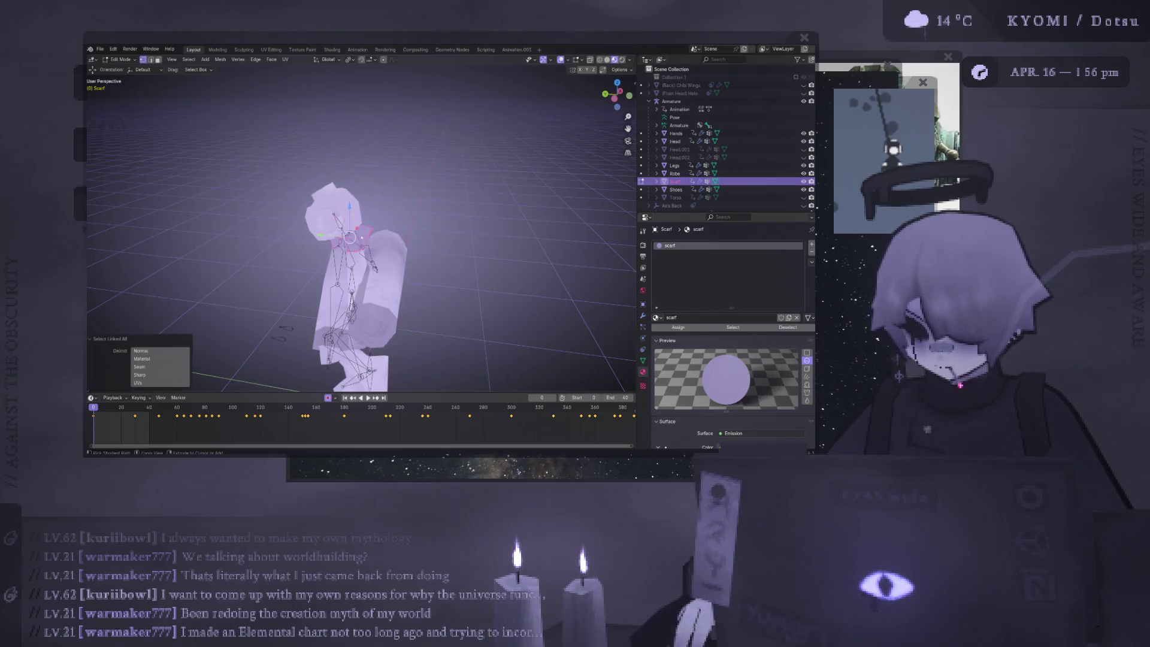
key(shift+d)
click(400, 223)
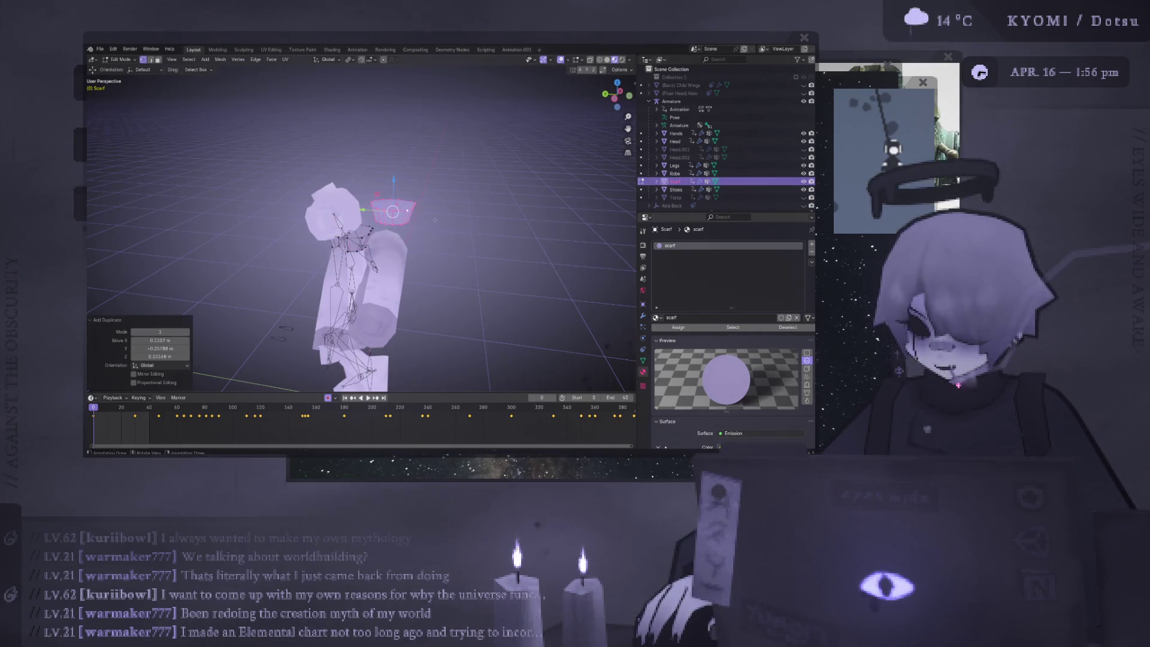
key(s)
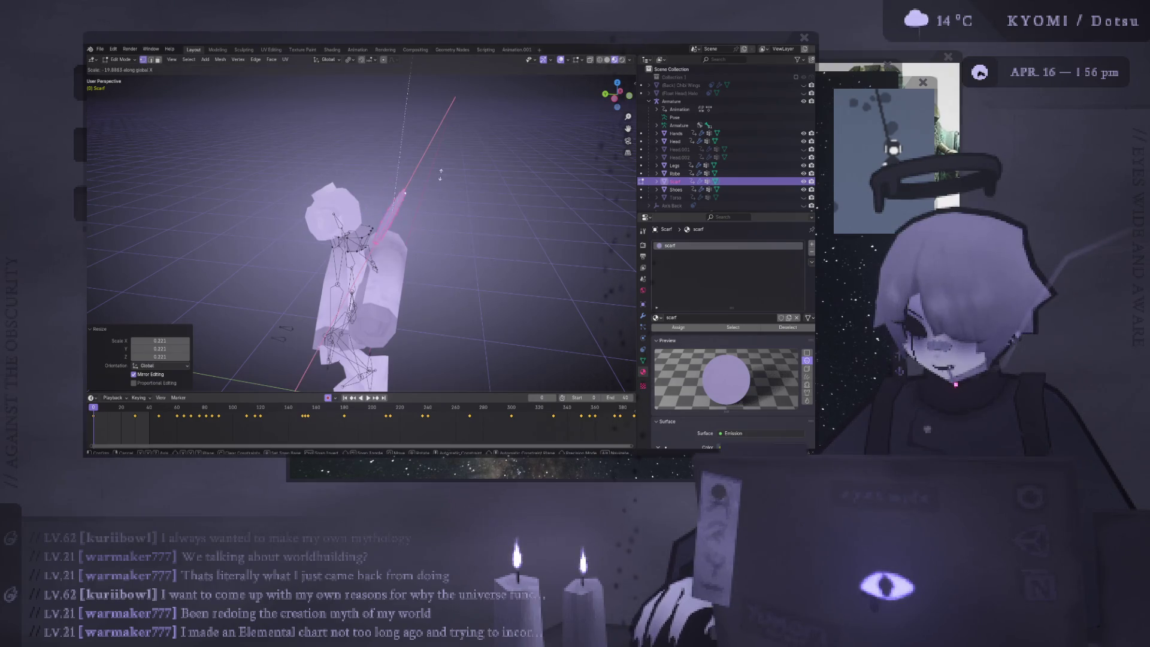
click(405, 222)
In Left Ortho view, stretch the copy along Z into a tall, thin pole
middle_drag(405, 222, 408, 268)
key(KP_1)
key(ctrl+KP_3)
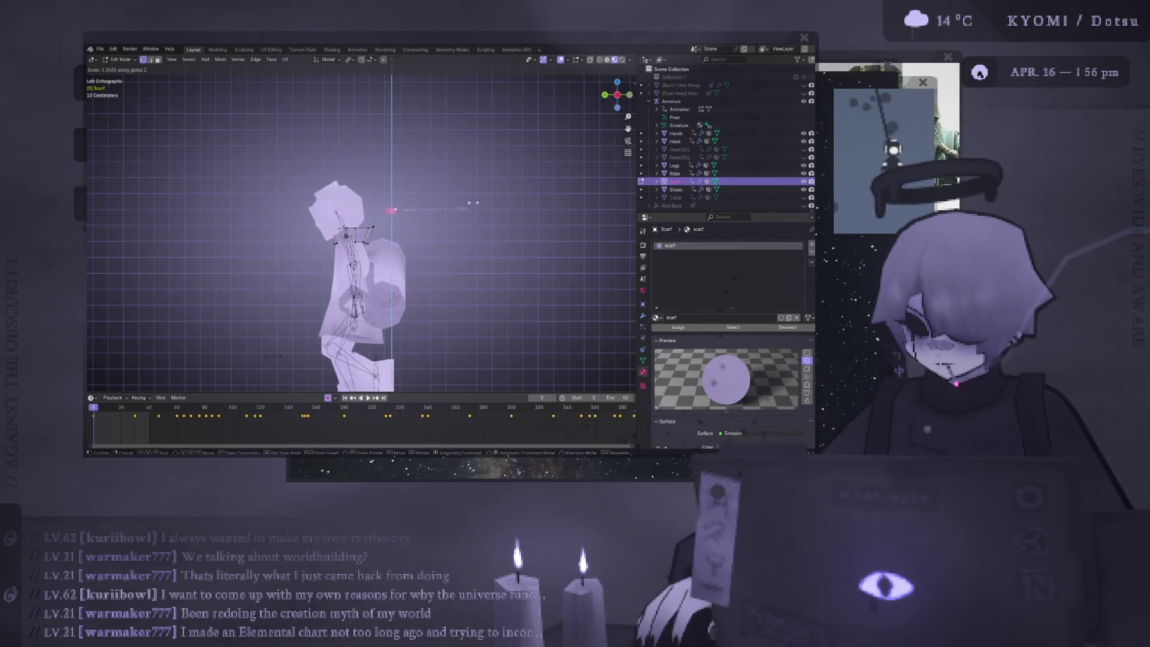
scroll(524, 242, down, 4)
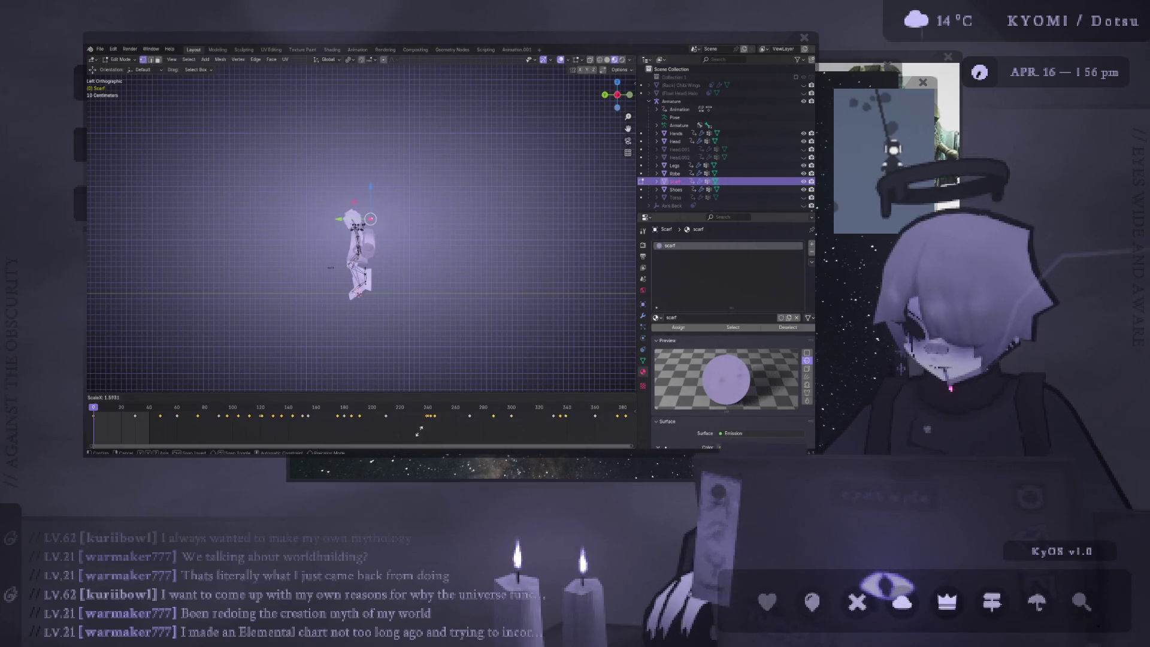
key(s)
key(z)
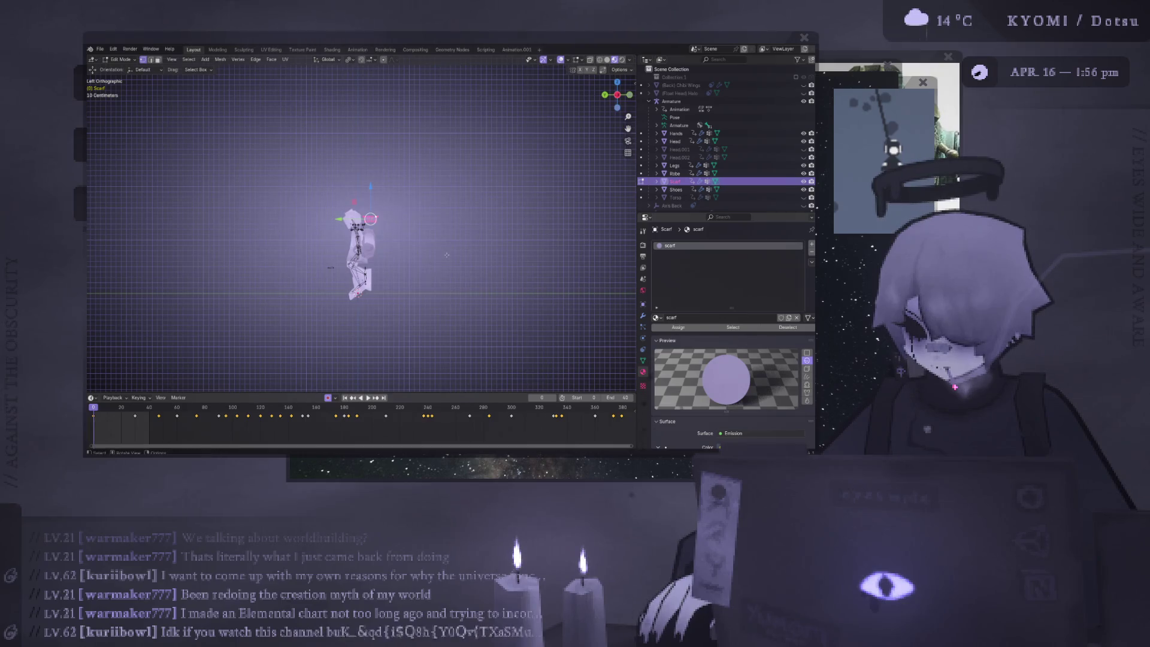
click(498, 170)
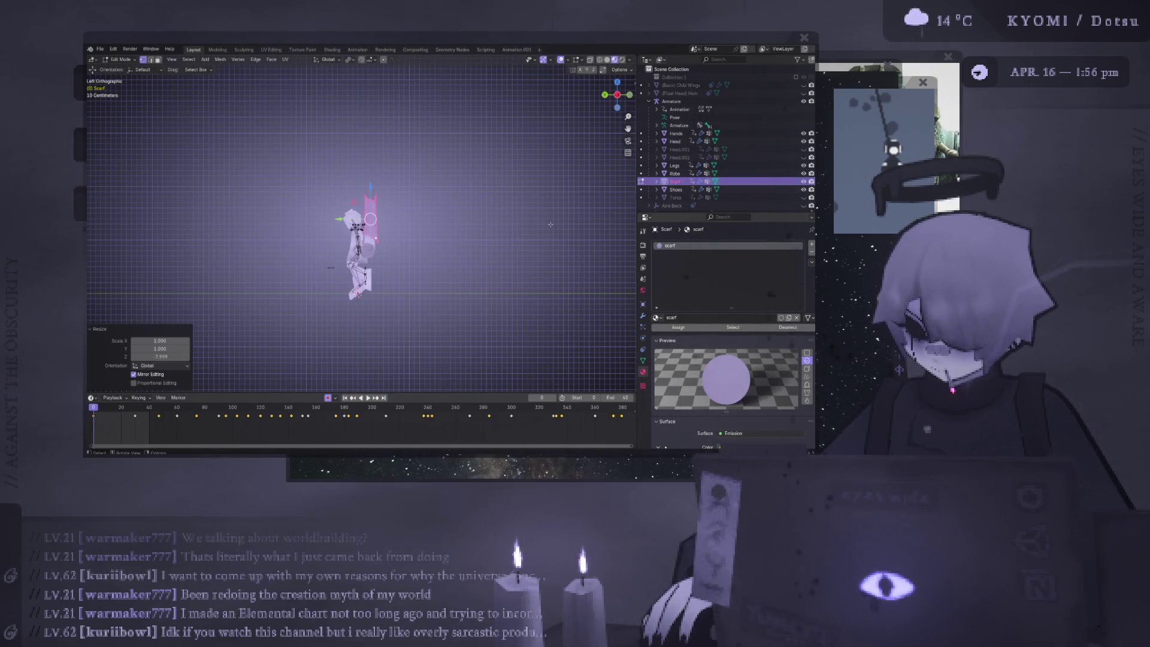
key(s)
key(z)
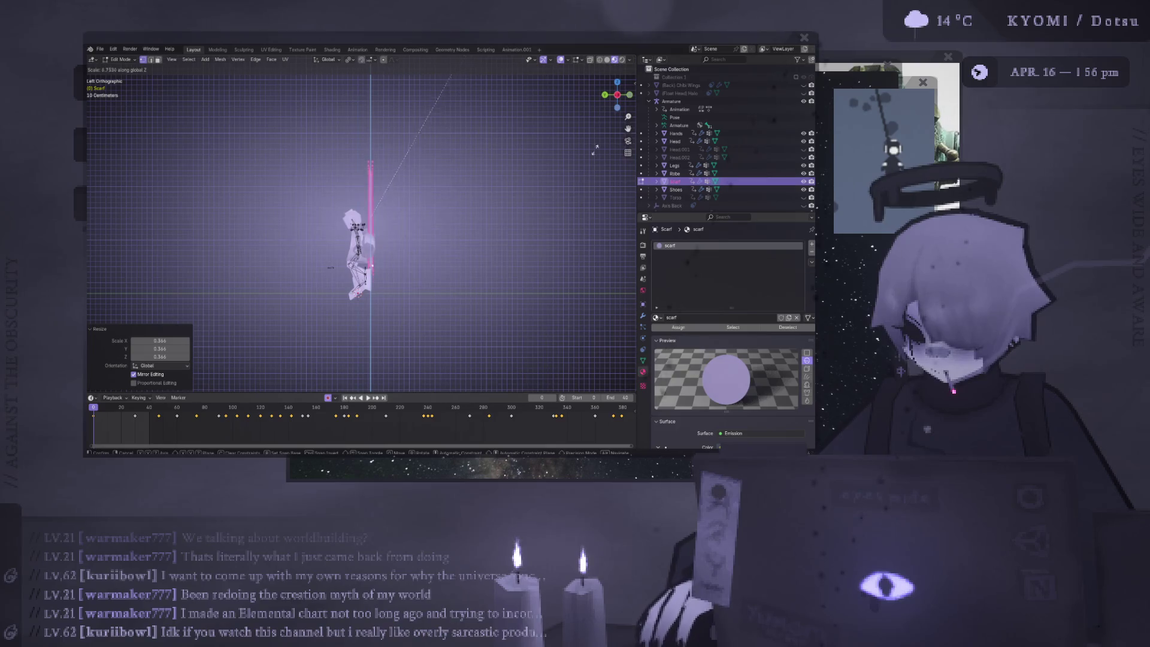
click(543, 312)
Tilt the pole 26.6°, move it into position, and return to Object Mode
key(r)
click(515, 282)
key(g)
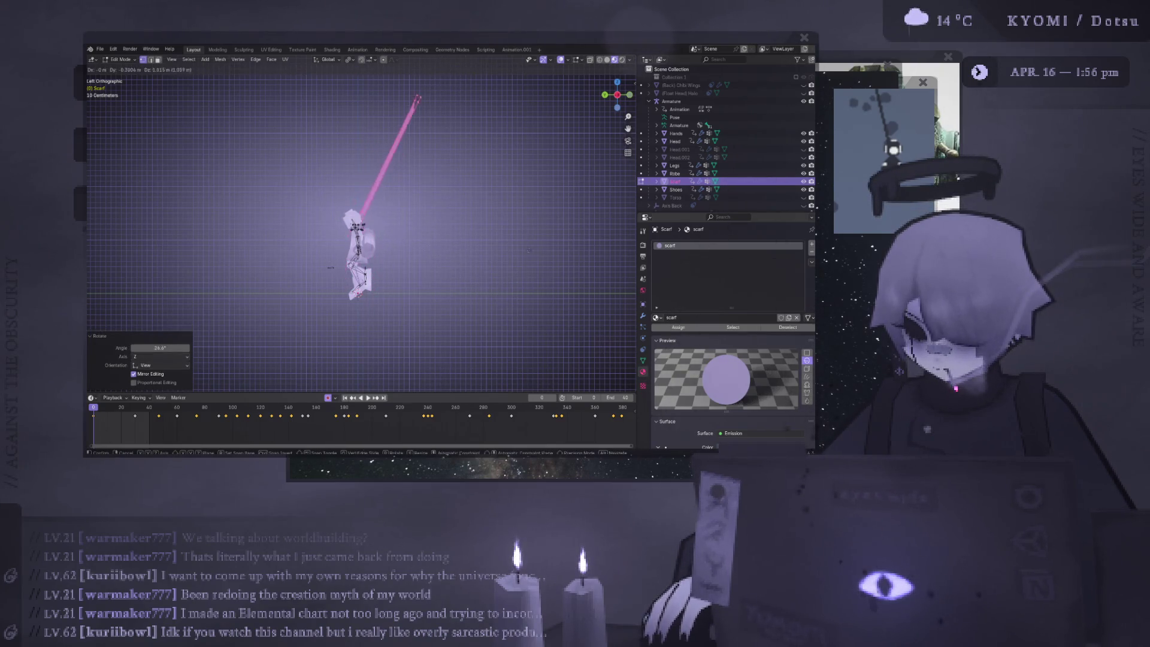
click(529, 261)
key(Tab)
mouse_move(529, 260)
middle_down()
mouse_move(450, 269)
mouse_move(466, 249)
middle_up()
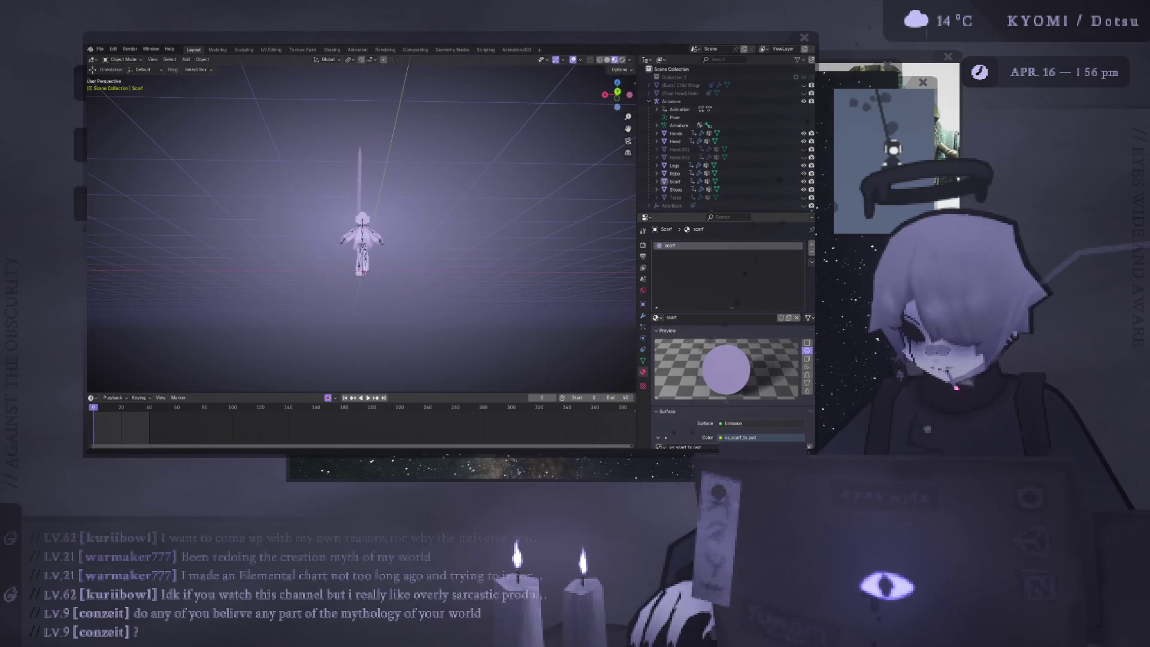
Hide the overlays, then orbit and zoom to frame the character with its new pole
click(573, 59)
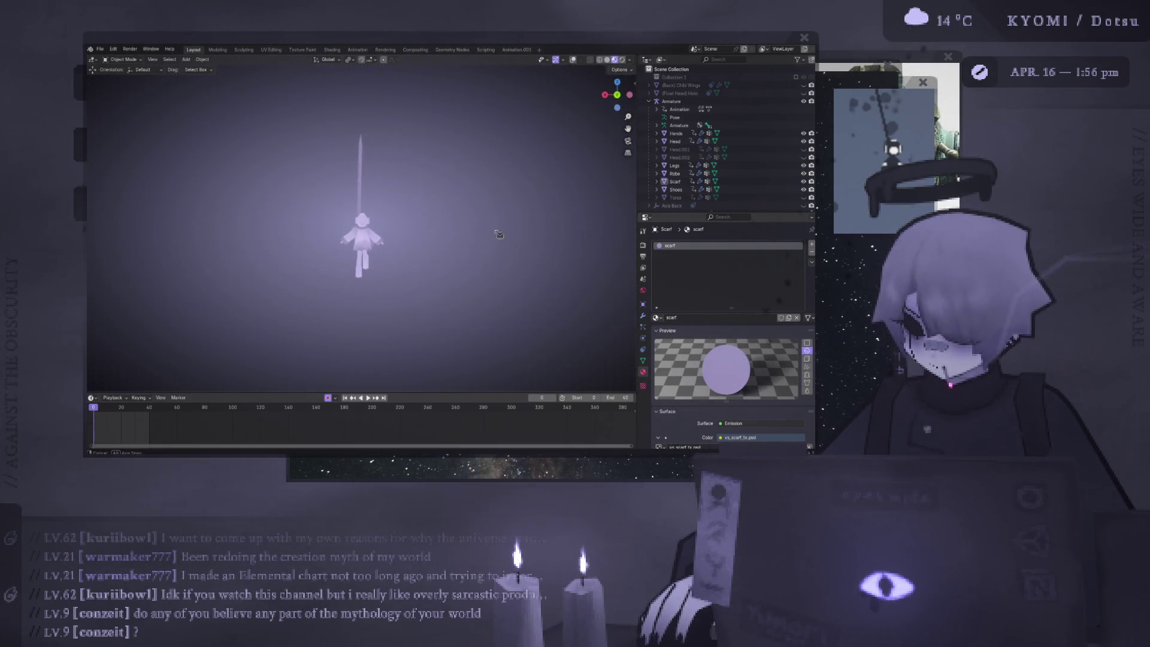
middle_drag(485, 264, 471, 324)
scroll(464, 314, up, 3)
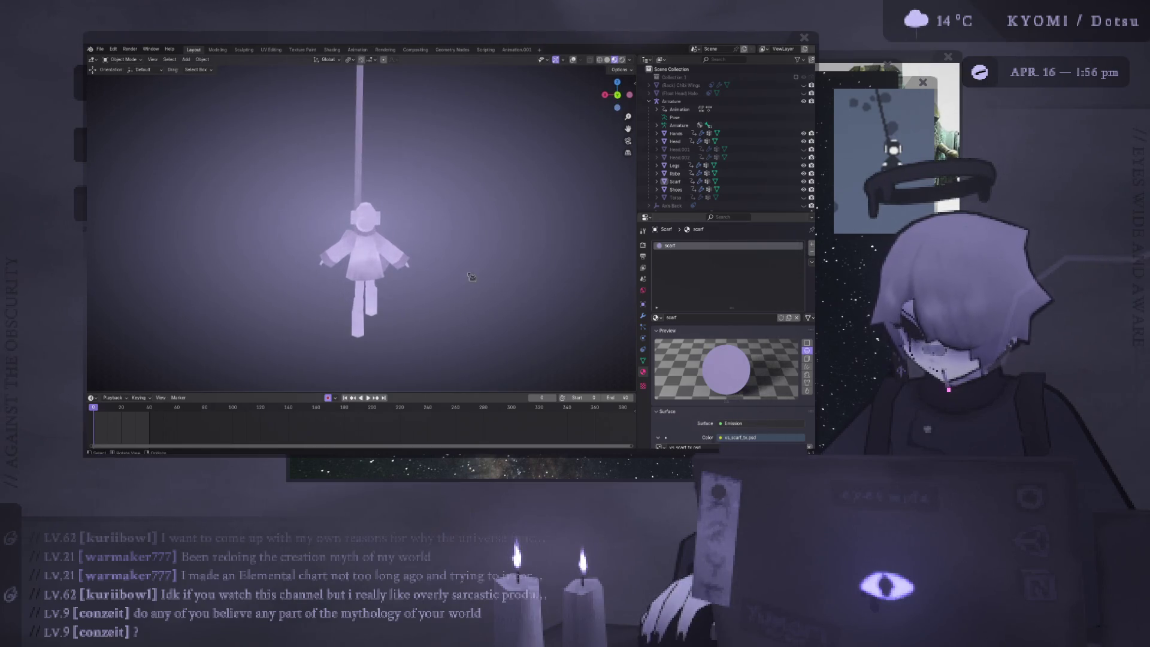
middle_drag(461, 281, 451, 254)
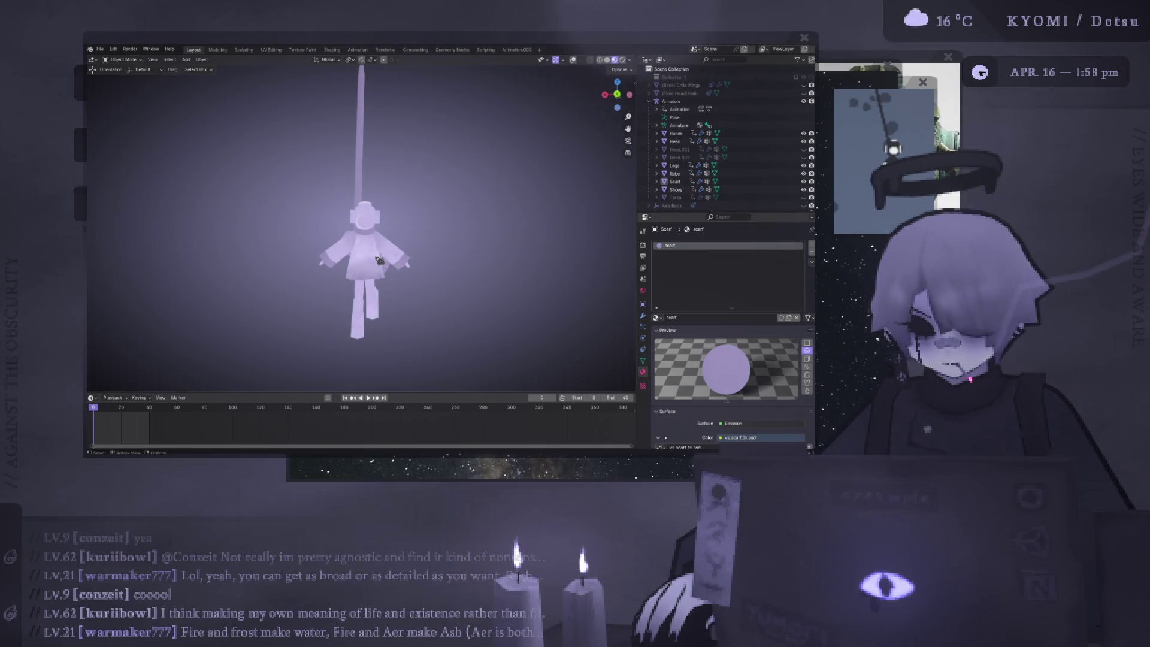
Enter Edit Mode on the Scarf, re-centre the view, and turn the viewport overlays back on
middle_drag(380, 260, 392, 292)
click(675, 181)
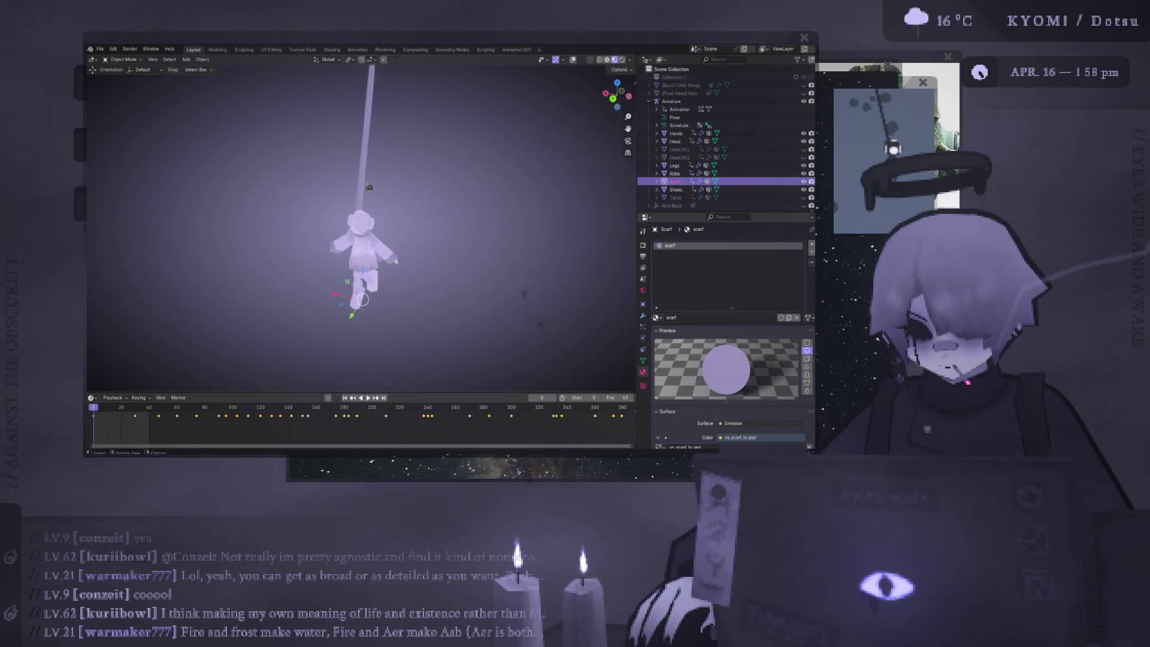
key(Tab)
key(Tab)
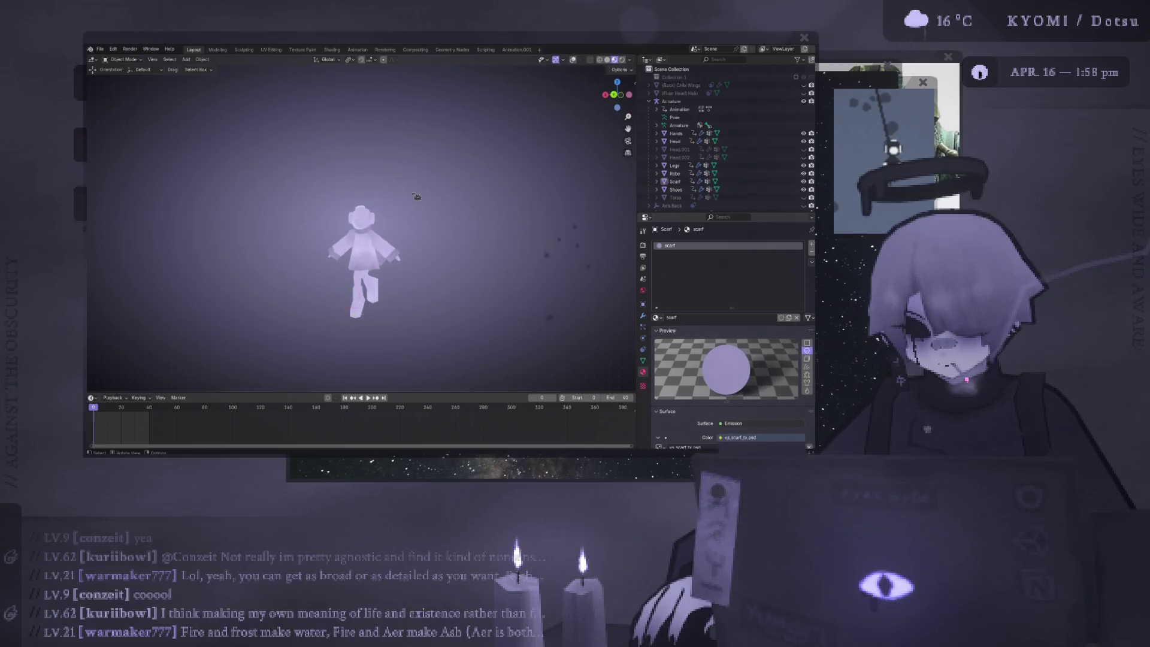
scroll(413, 283, up, 3)
mouse_move(413, 282)
shift+middle_down()
mouse_move(385, 208)
mouse_move(380, 227)
mouse_move(430, 85)
mouse_move(455, 217)
mouse_move(426, 348)
mouse_move(371, 386)
mouse_move(629, 393)
mouse_move(330, 395)
mouse_move(323, 263)
mouse_move(311, 262)
mouse_move(387, 262)
mouse_move(509, 220)
mouse_move(611, 217)
mouse_move(470, 208)
mouse_move(438, 223)
shift+middle_up()
scroll(438, 223, down, 8)
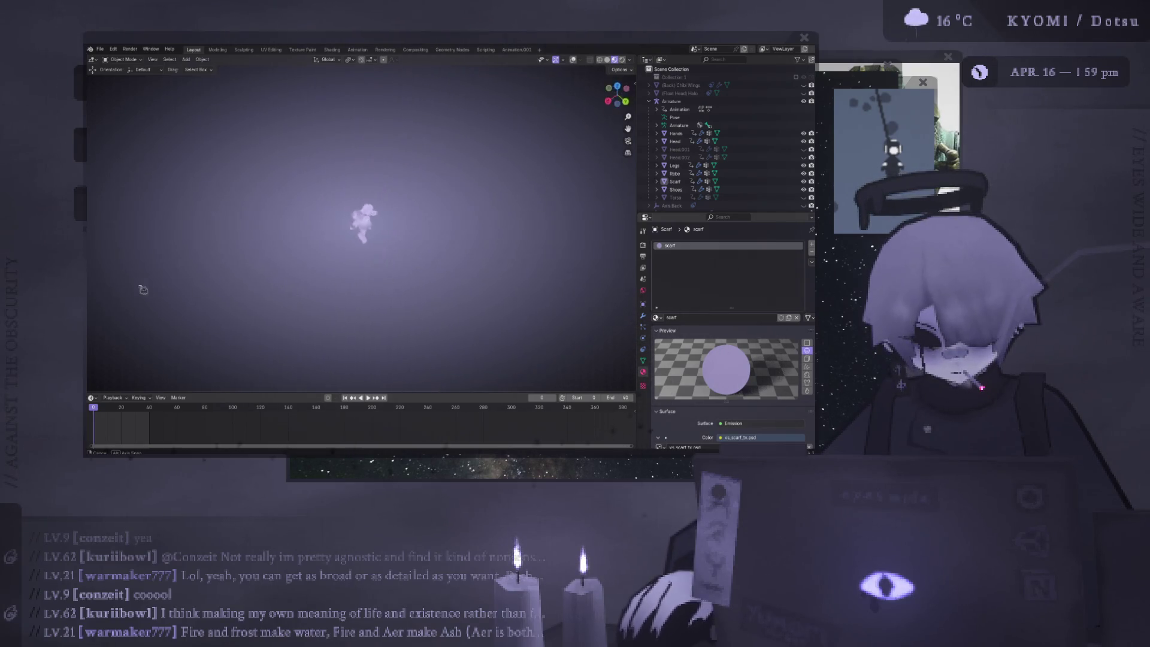
scroll(277, 248, up, 3)
click(572, 59)
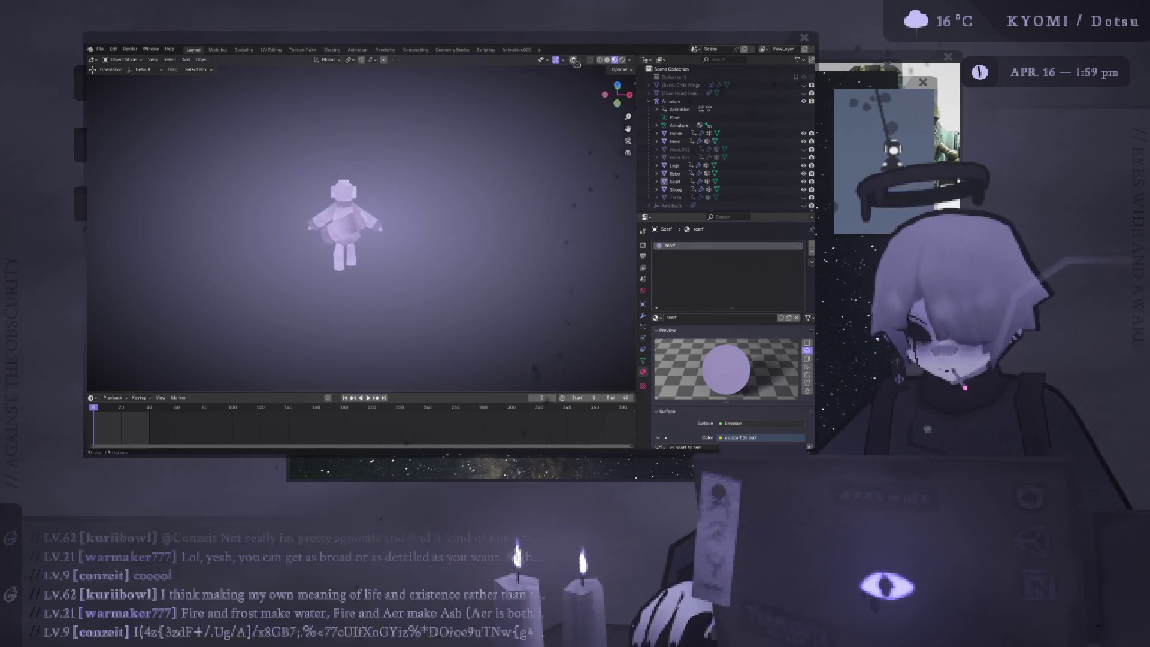
scroll(441, 198, up, 3)
click(407, 207)
key(Tab)
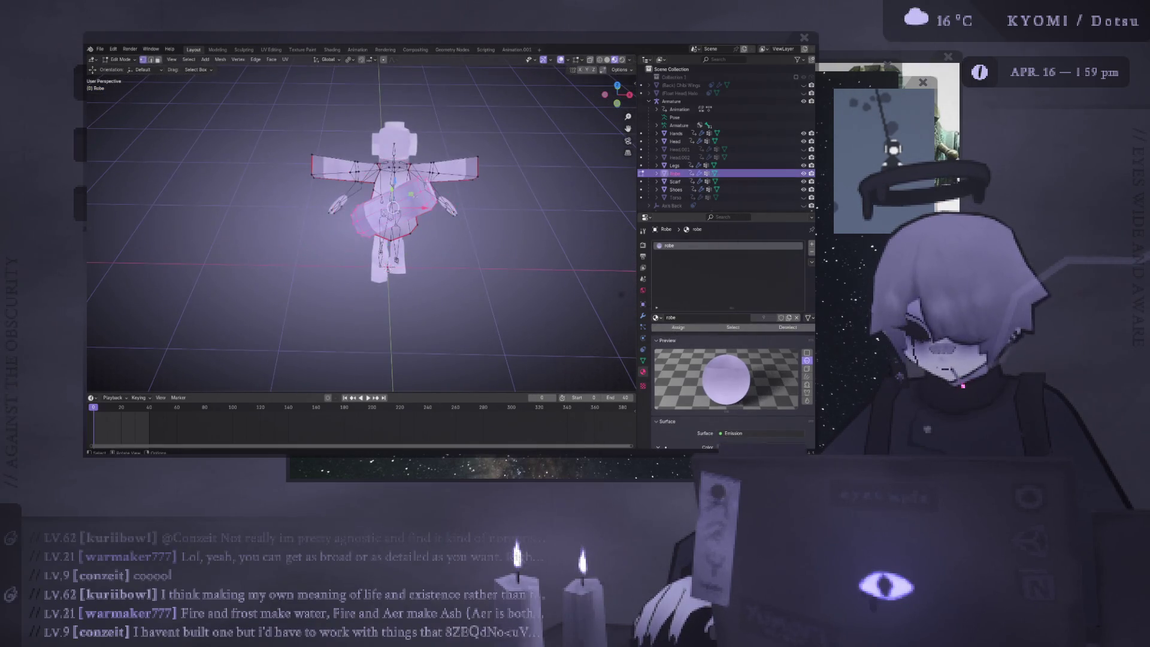
key(r)
key(Return)
key(r)
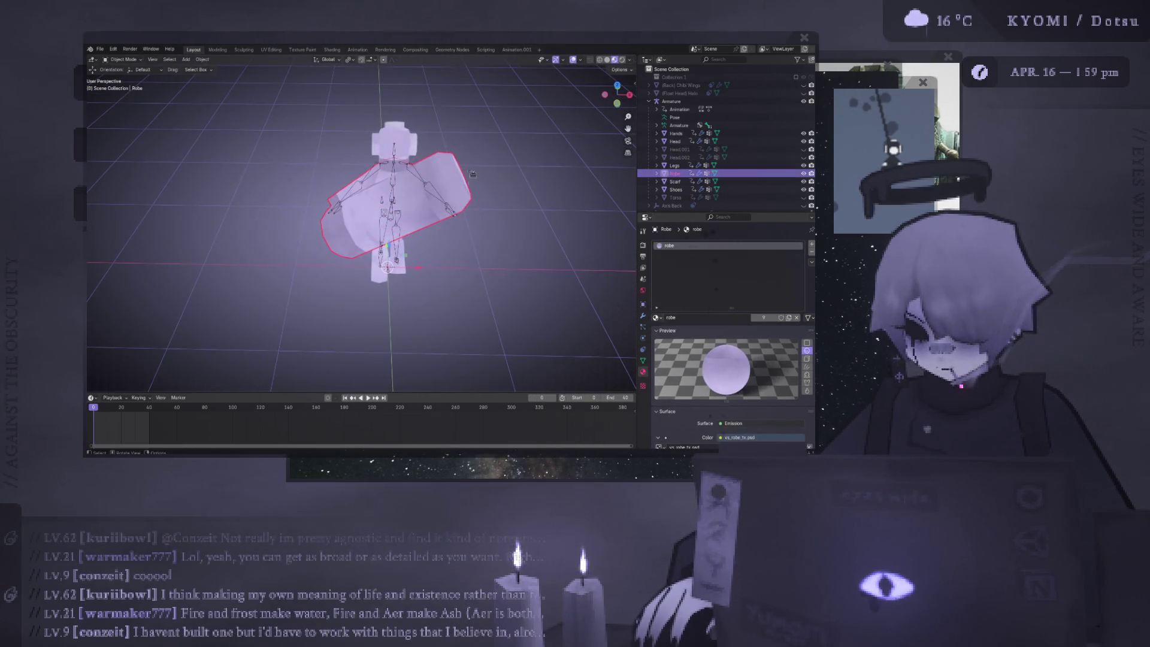
key(Return)
key(ctrl+z)
key(ctrl+z)
key(ctrl+z)
scroll(383, 227, down, 4)
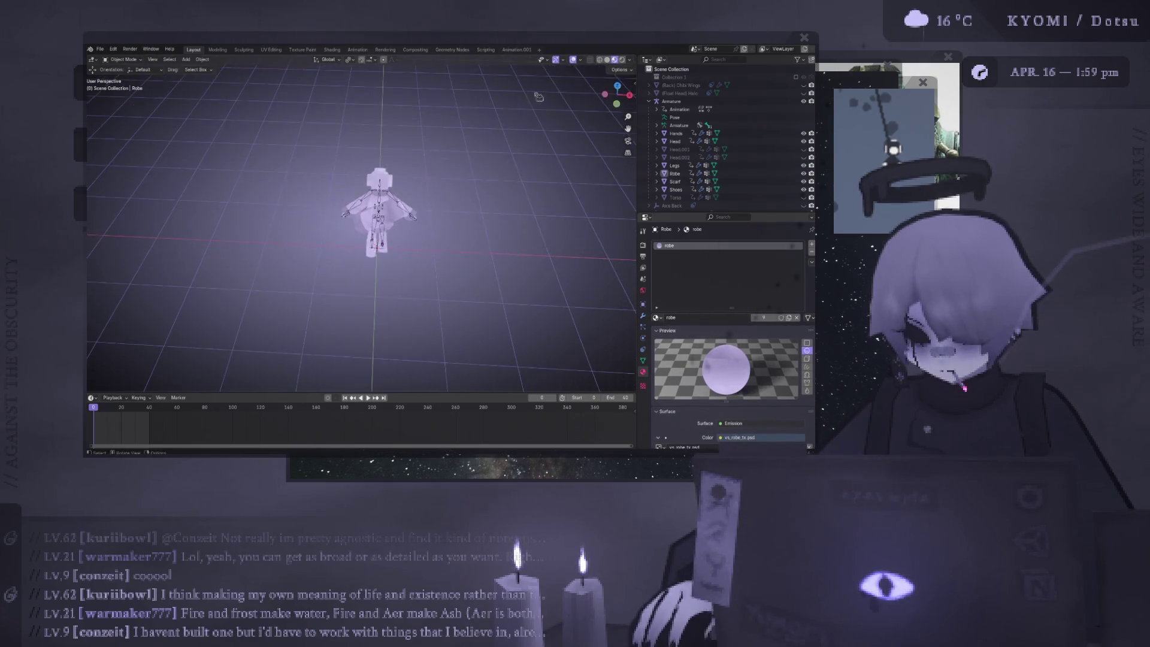
click(574, 60)
mouse_move(497, 178)
middle_down()
mouse_move(114, 146)
mouse_move(258, 266)
mouse_move(239, 288)
mouse_move(263, 312)
mouse_move(243, 334)
mouse_move(368, 253)
mouse_move(392, 214)
mouse_move(270, 234)
middle_up()
scroll(254, 331, down, 3)
scroll(243, 335, up, 3)
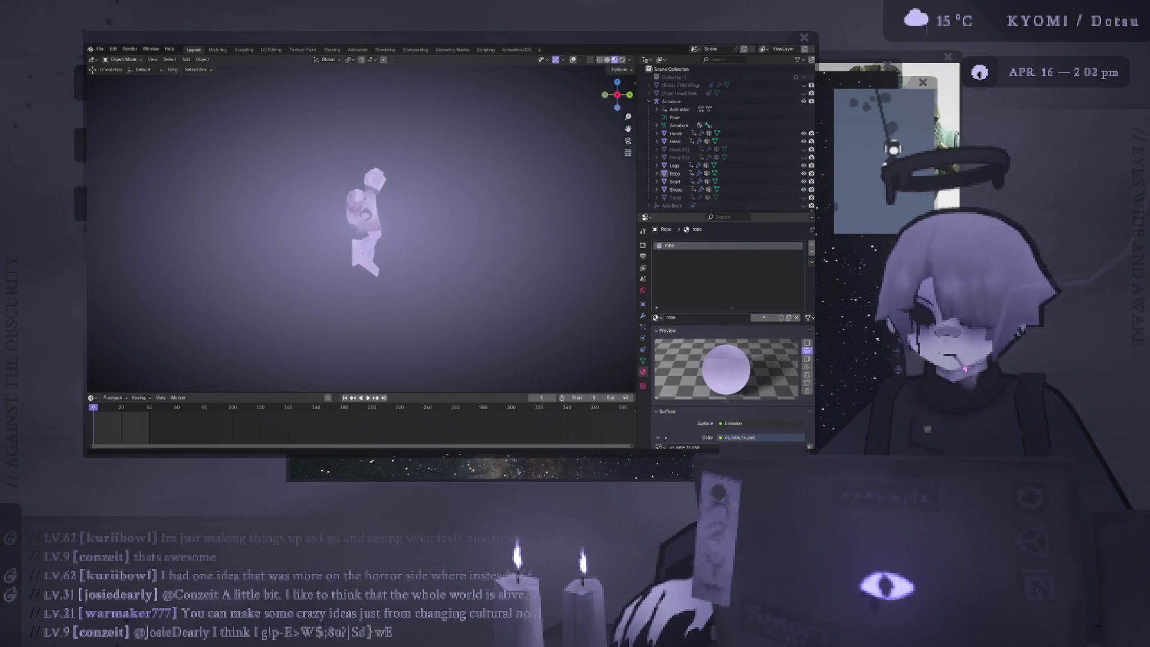
mouse_move(311, 211)
middle_down()
mouse_move(342, 209)
mouse_move(291, 199)
mouse_move(258, 225)
mouse_move(269, 221)
mouse_move(267, 274)
mouse_move(268, 233)
mouse_move(281, 242)
mouse_move(257, 237)
mouse_move(395, 190)
middle_up()
Give the Shoes object the existing pants material and view the result from the front
scroll(267, 233, up, 4)
click(395, 190)
key(KP_1)
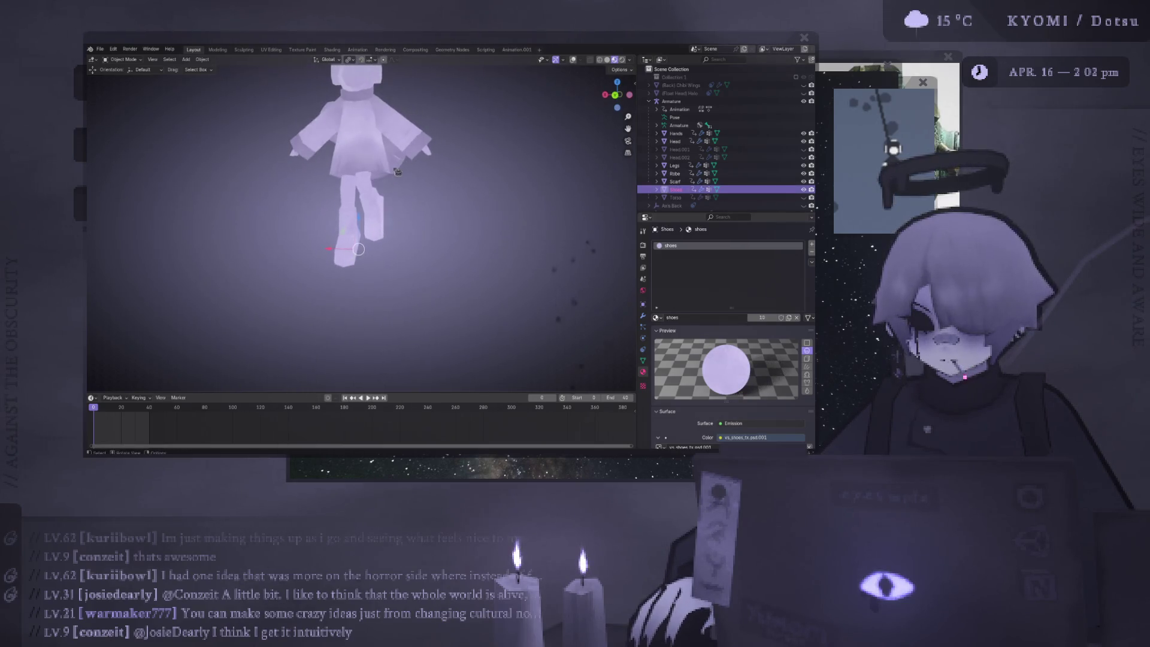
click(656, 318)
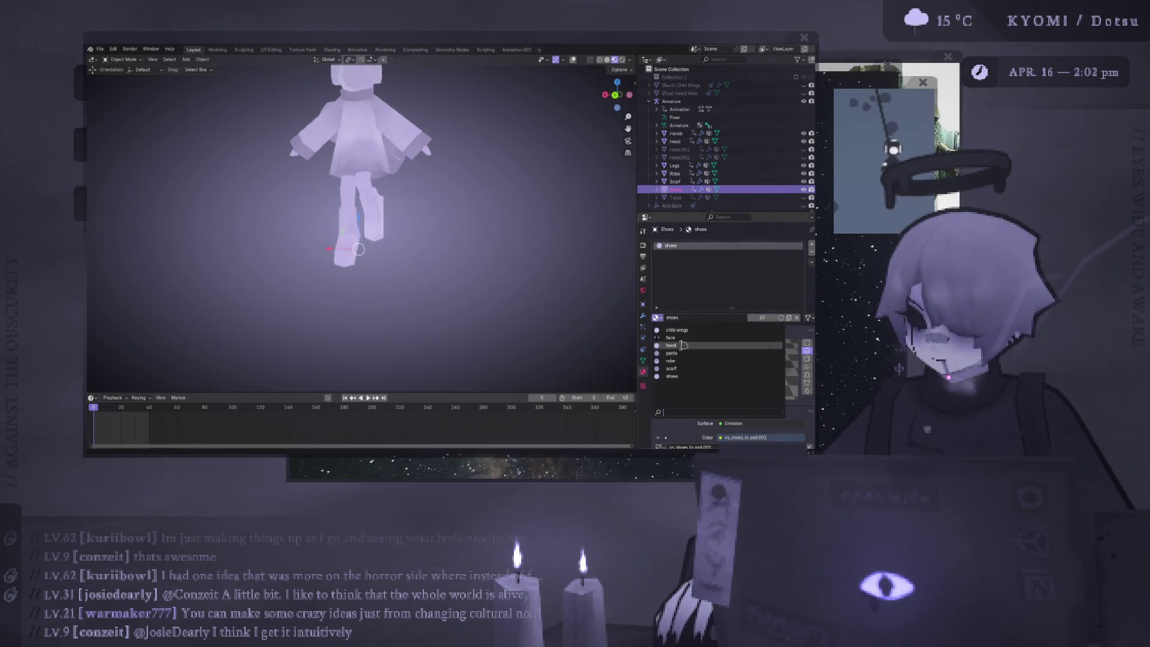
click(686, 355)
scroll(419, 240, down, 2)
click(445, 258)
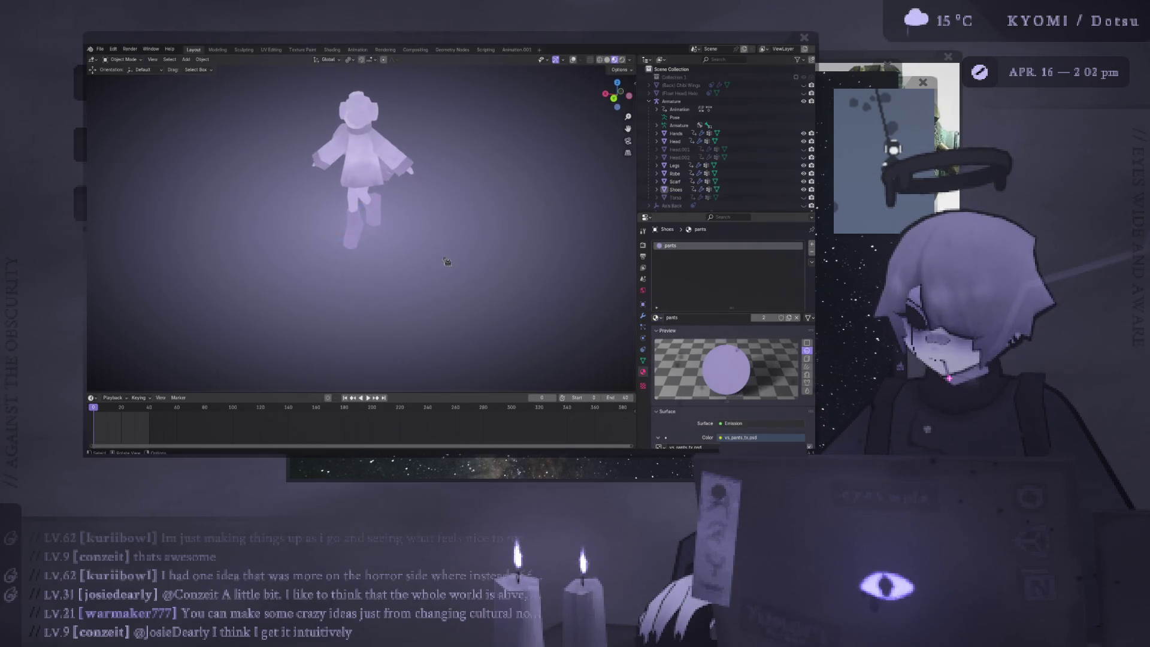
middle_drag(445, 258, 424, 226)
scroll(383, 156, up, 1)
Switch the Head object to a different existing material and view it from the front
click(675, 141)
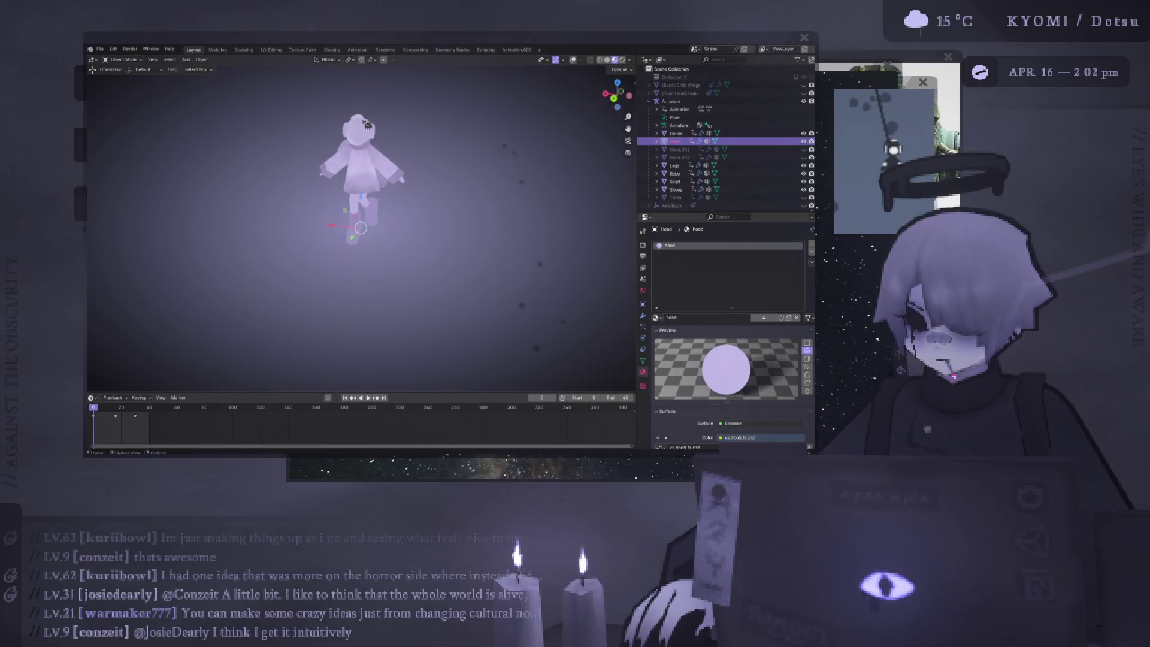
click(658, 317)
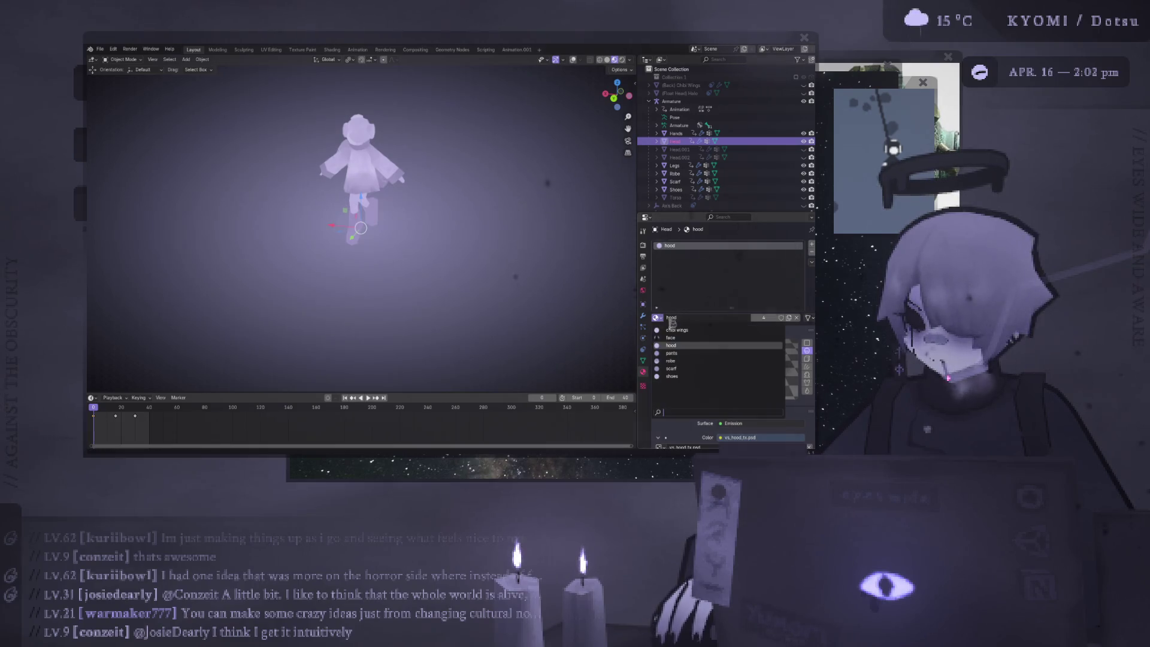
click(688, 352)
mouse_move(479, 270)
middle_down()
mouse_move(198, 206)
mouse_move(309, 193)
mouse_move(122, 205)
mouse_move(359, 239)
middle_up()
key(alt+a)
mouse_move(467, 228)
middle_down()
mouse_move(419, 239)
mouse_move(457, 236)
mouse_move(445, 245)
mouse_move(443, 230)
mouse_move(427, 233)
mouse_move(457, 249)
middle_up()
scroll(427, 233, up, 5)
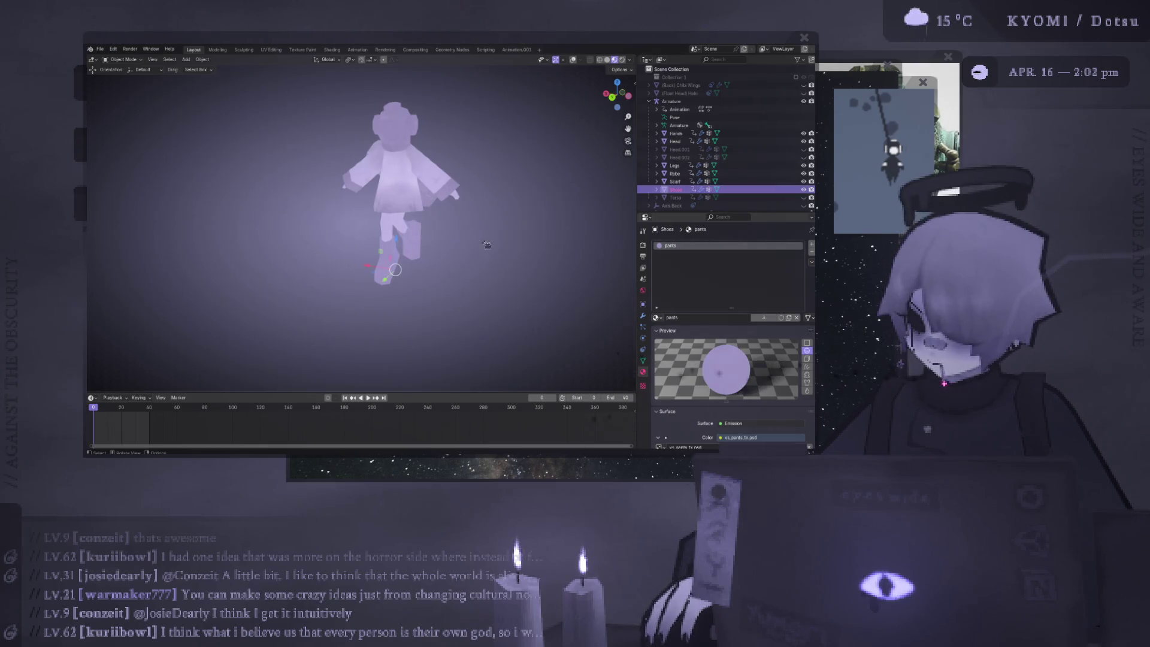
Check the Robe's material, then give the Shoes the hood material instead
click(689, 190)
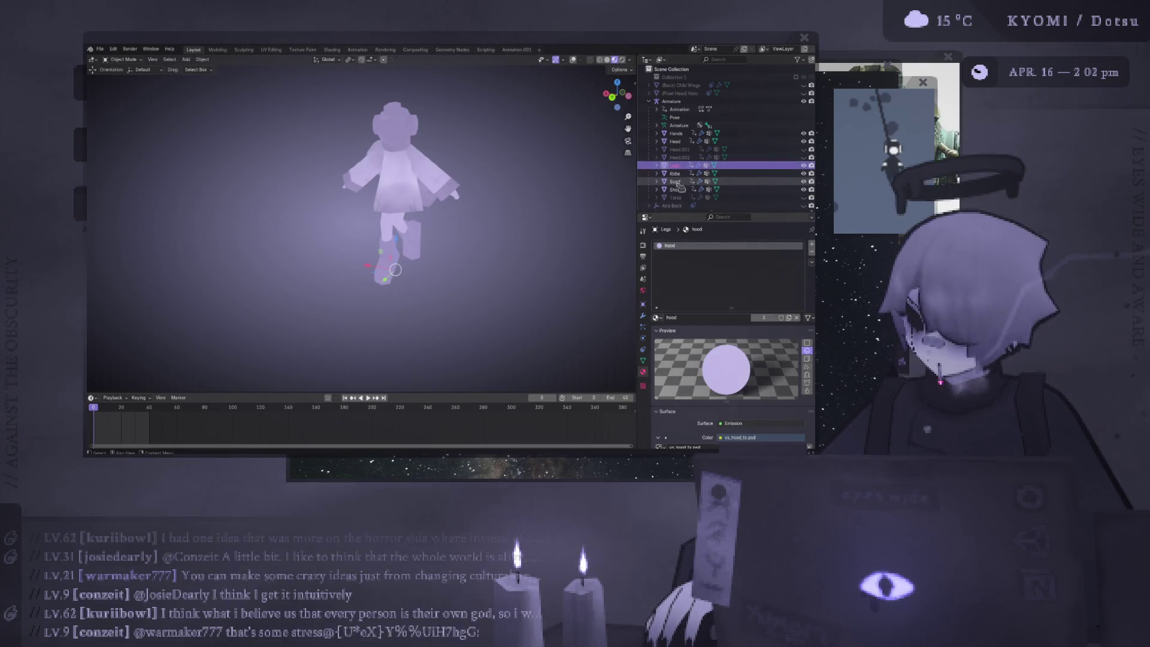
click(681, 173)
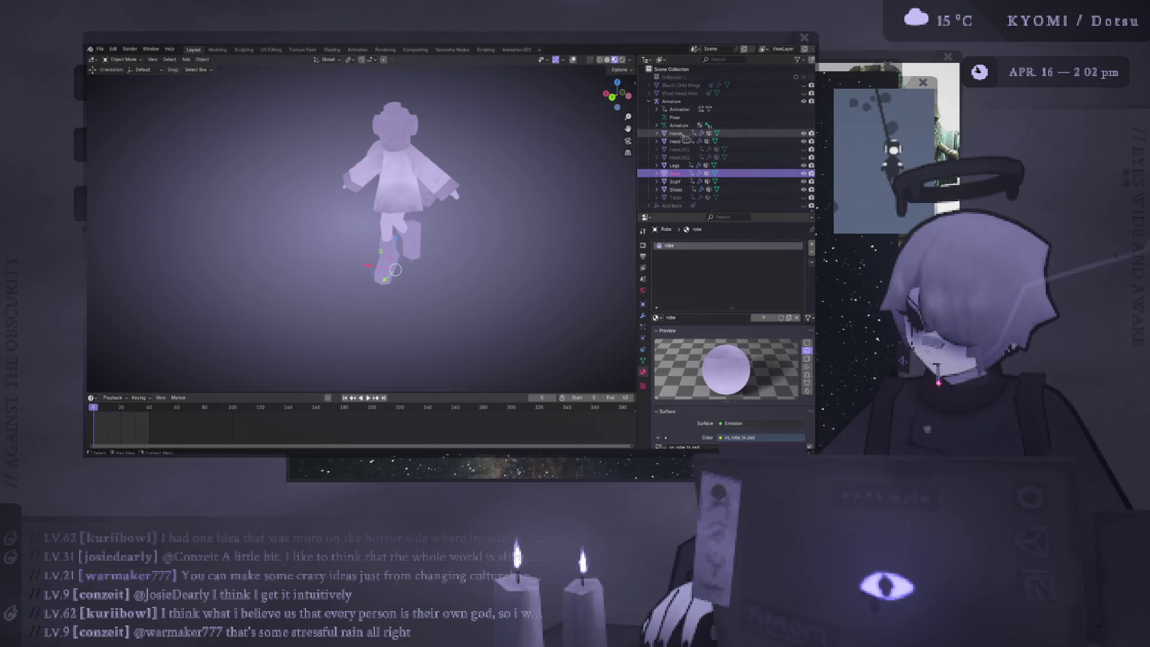
click(688, 190)
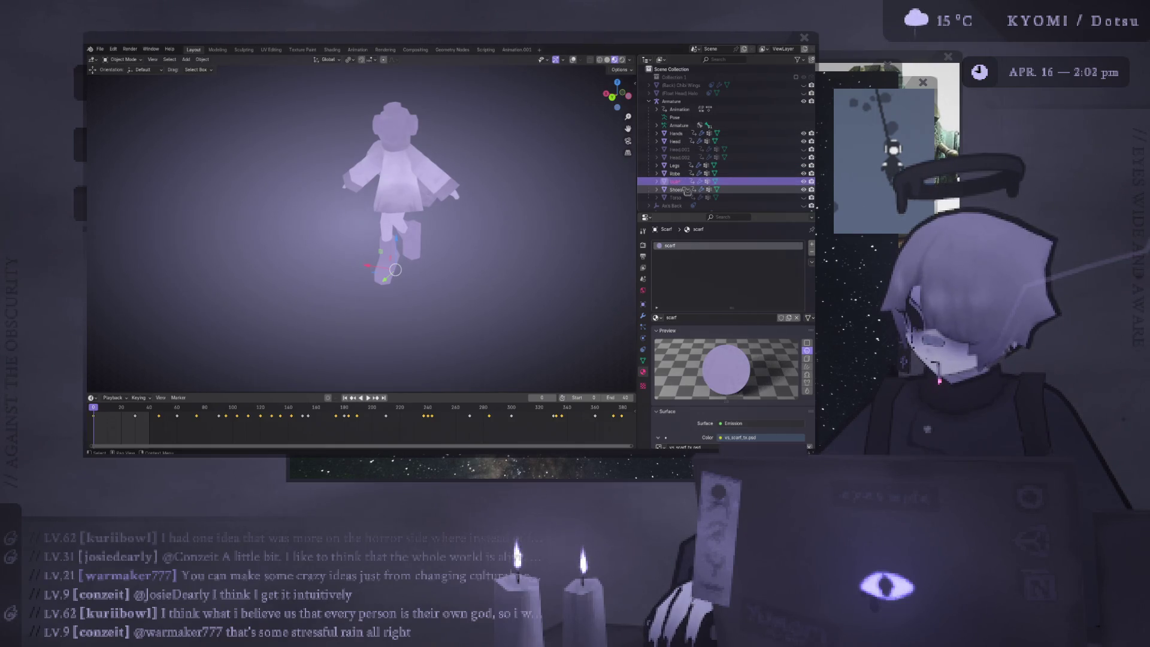
click(657, 318)
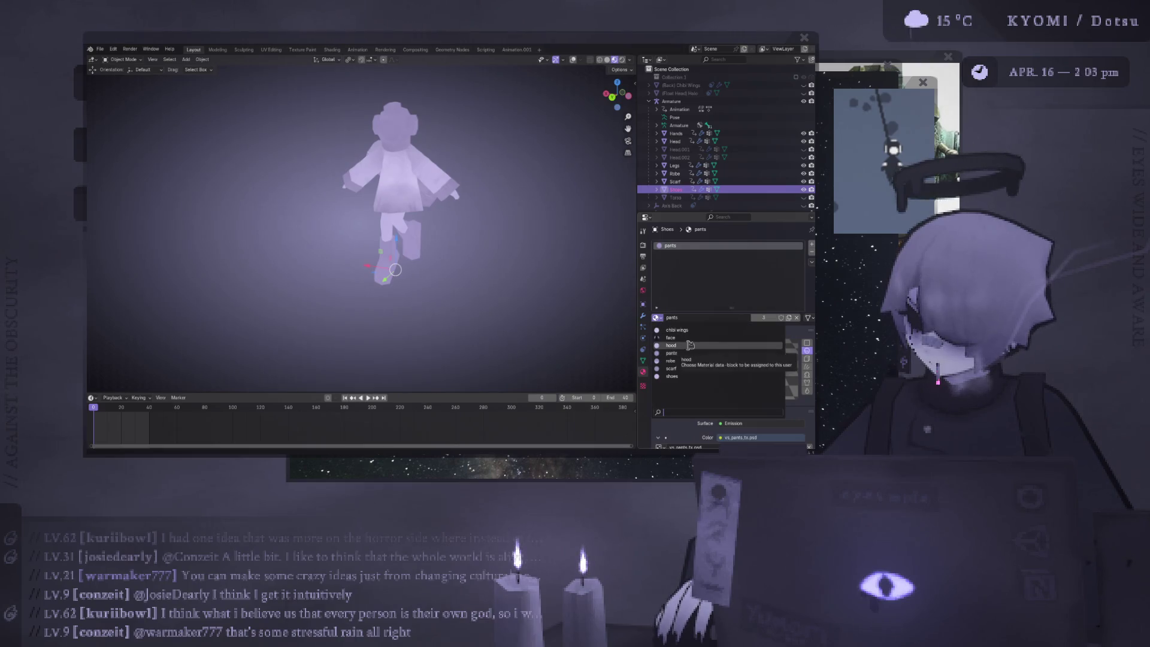
click(690, 348)
Assign the scarf material to the Legs object and orbit closer to inspect
click(674, 166)
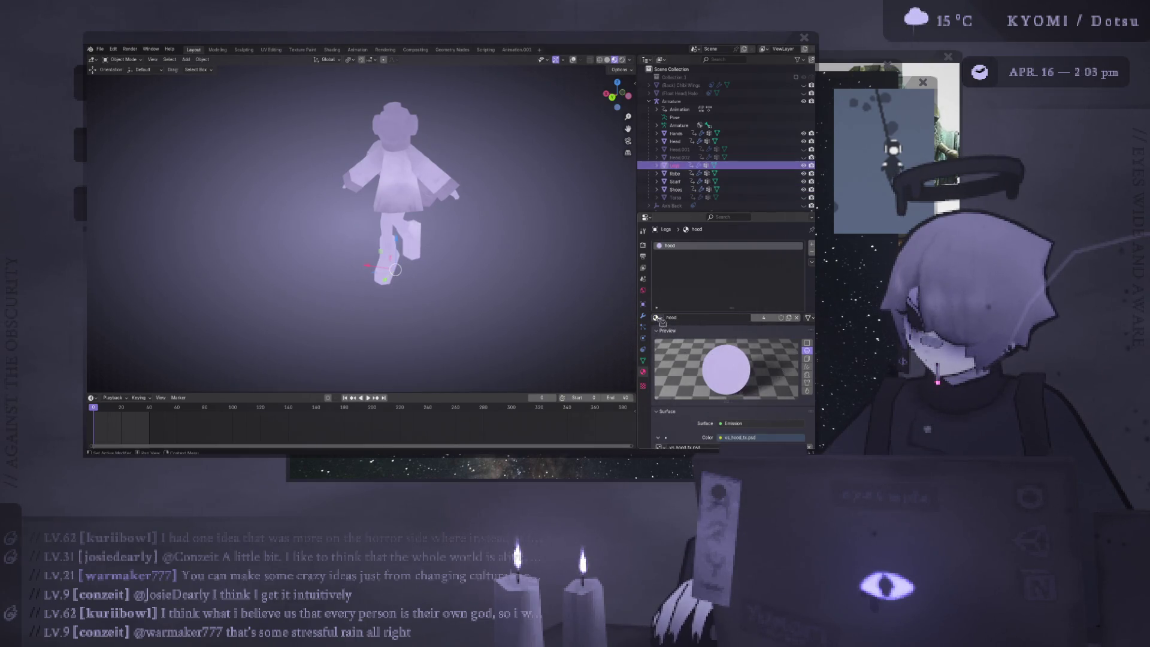
click(657, 318)
click(671, 368)
scroll(457, 256, down, 2)
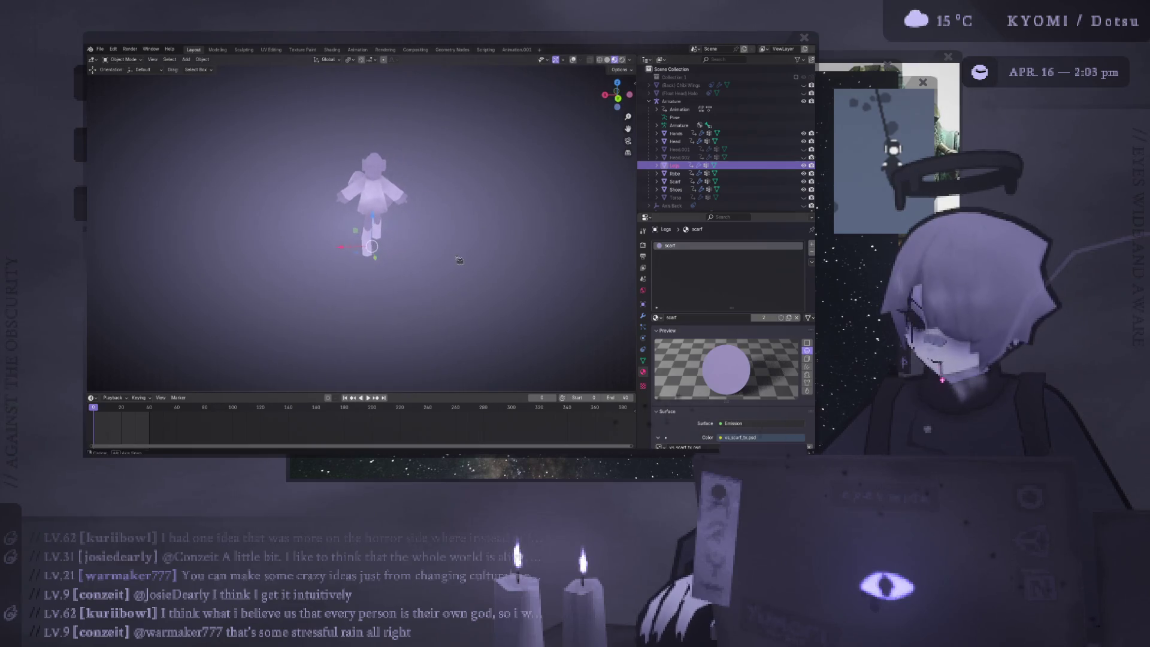
click(457, 256)
mouse_move(457, 244)
middle_down()
mouse_move(321, 140)
mouse_move(359, 143)
middle_up()
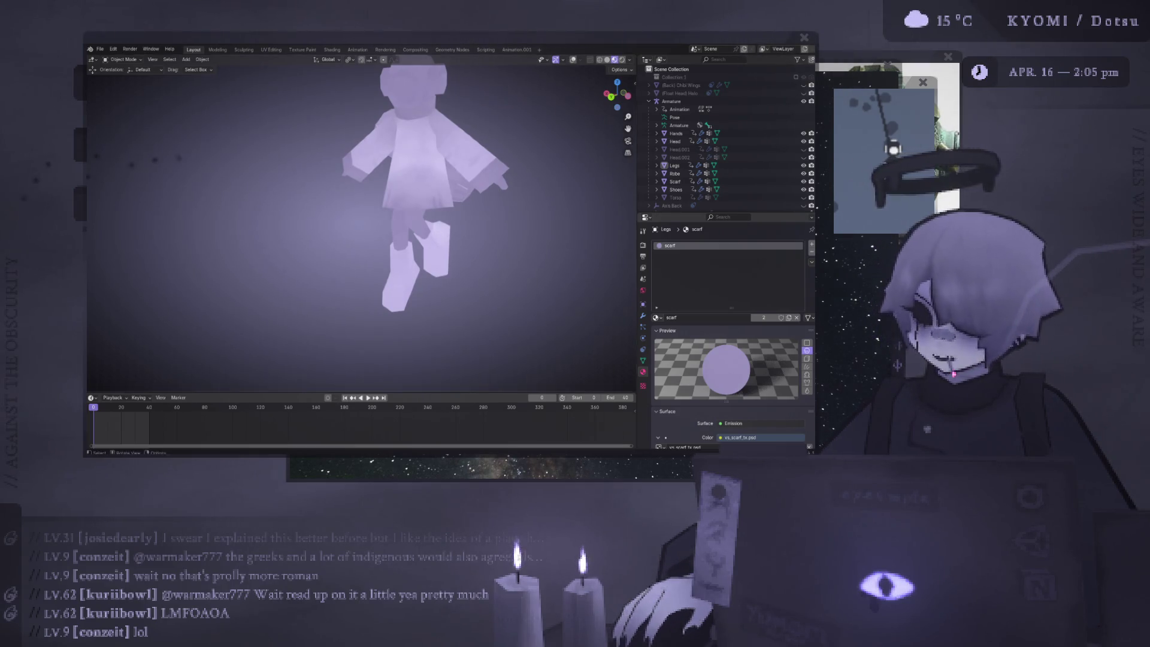
Replace the Head object's pants material with the hood material
scroll(378, 215, down, 5)
mouse_move(359, 197)
middle_down()
mouse_move(372, 170)
mouse_move(355, 172)
mouse_move(494, 191)
mouse_move(479, 192)
middle_up()
scroll(372, 170, up, 5)
click(371, 170)
scroll(432, 179, down, 4)
scroll(479, 192, up, 3)
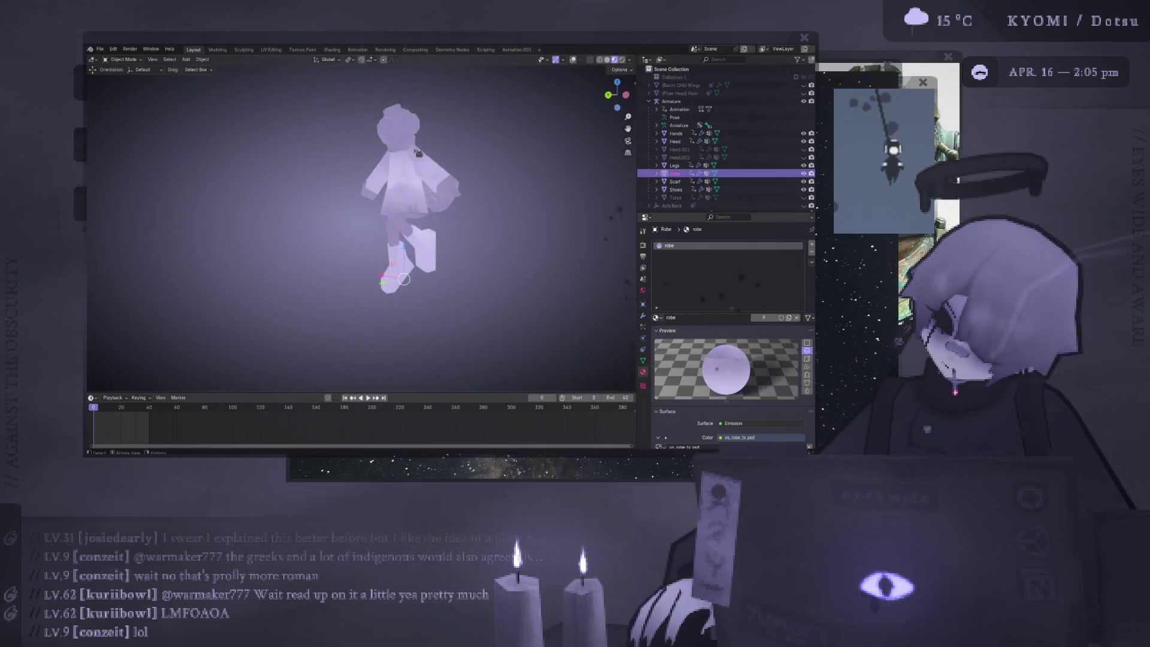
click(392, 137)
middle_drag(392, 138, 420, 144)
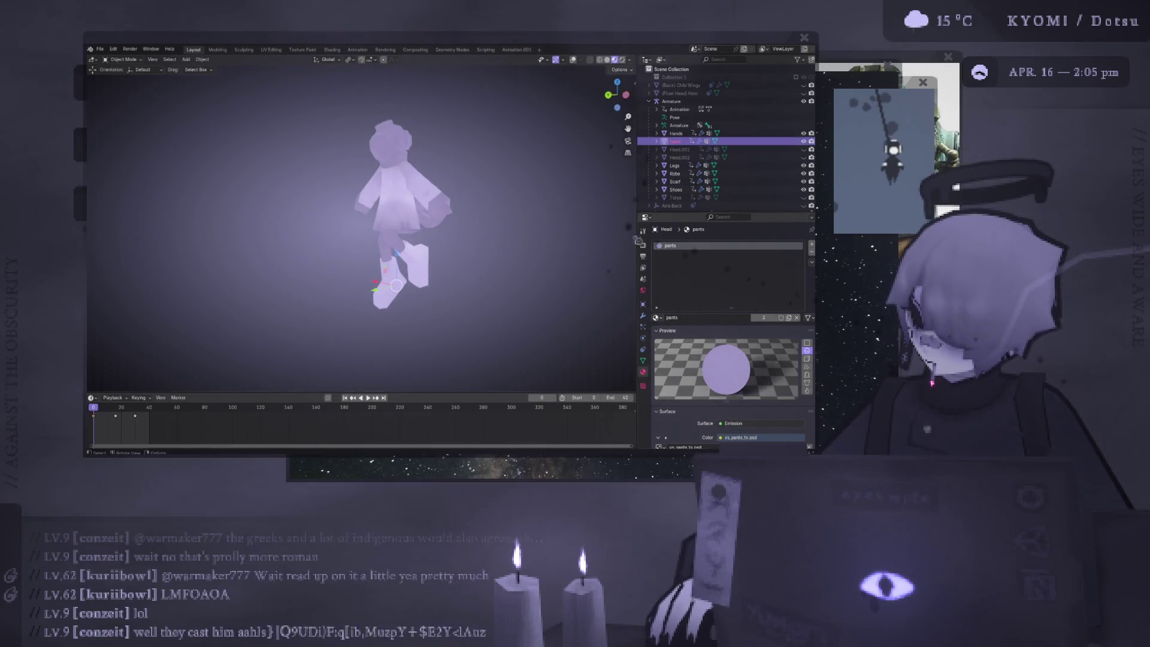
click(657, 318)
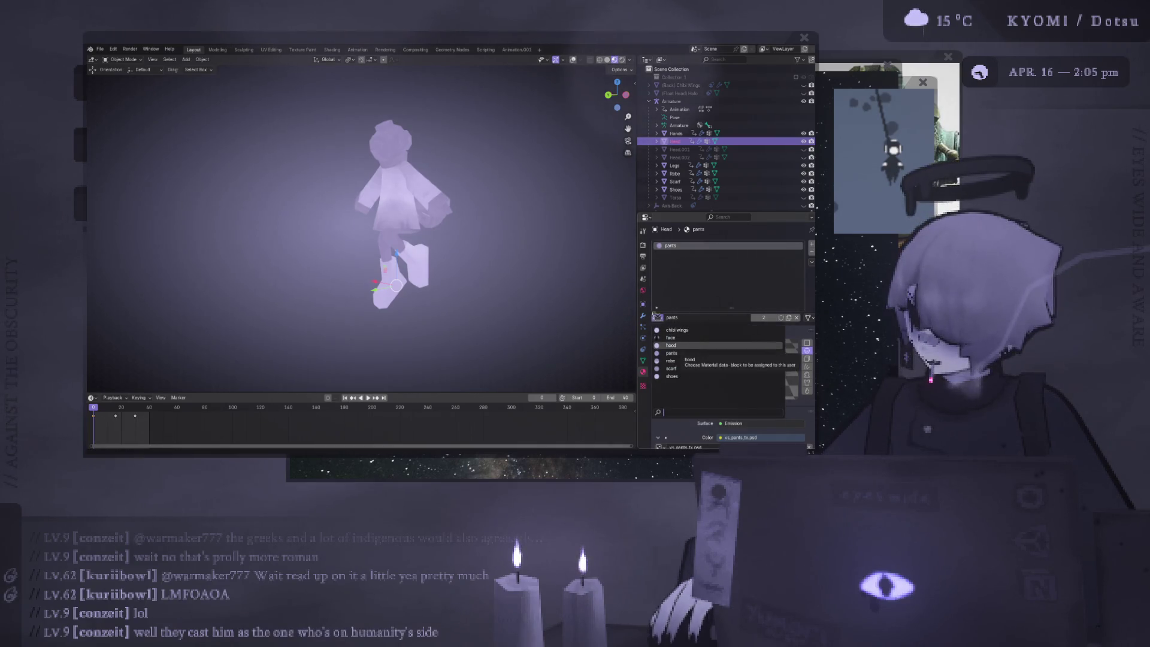
click(694, 345)
middle_drag(443, 180, 456, 182)
scroll(457, 190, down, 3)
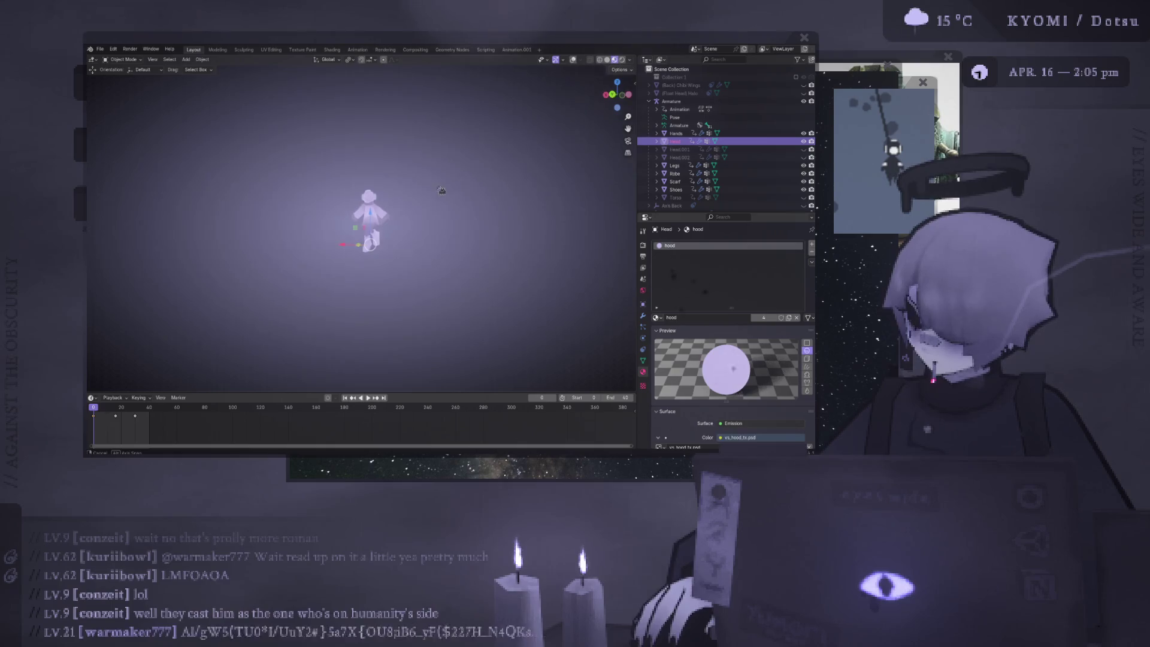
scroll(403, 187, up, 5)
Give the Robe the hood material as well, then orbit around the character
click(379, 175)
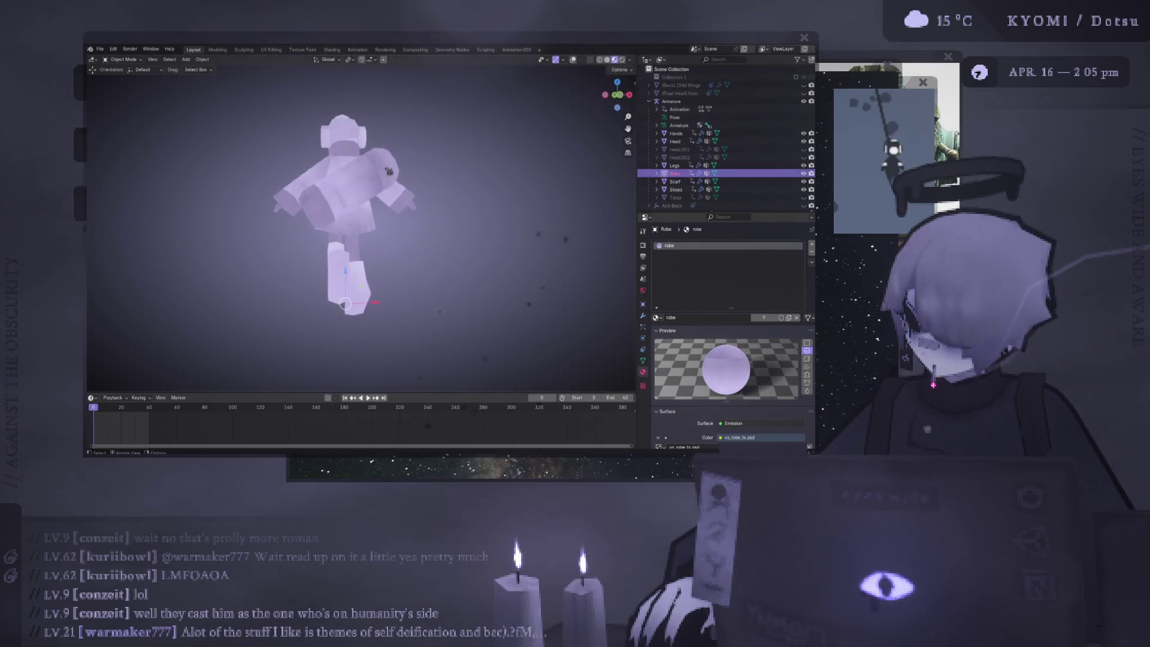
click(657, 317)
click(681, 345)
scroll(468, 249, down, 3)
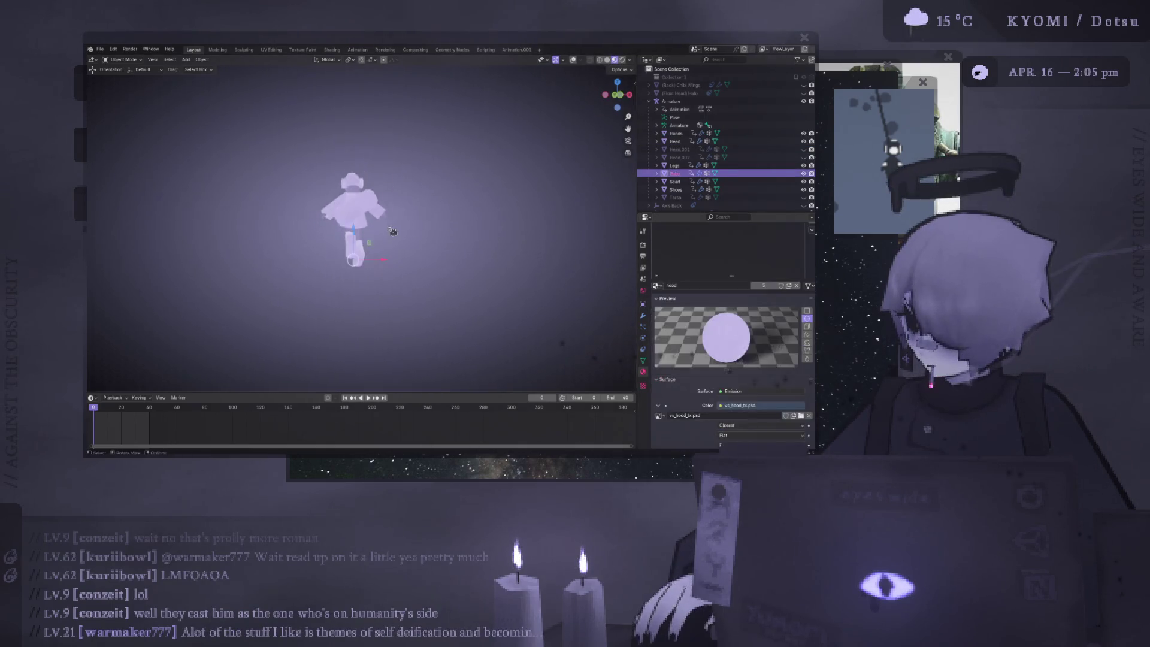
mouse_move(569, 229)
middle_down()
mouse_move(469, 217)
mouse_move(473, 237)
mouse_move(271, 280)
mouse_move(144, 270)
middle_up()
click(469, 217)
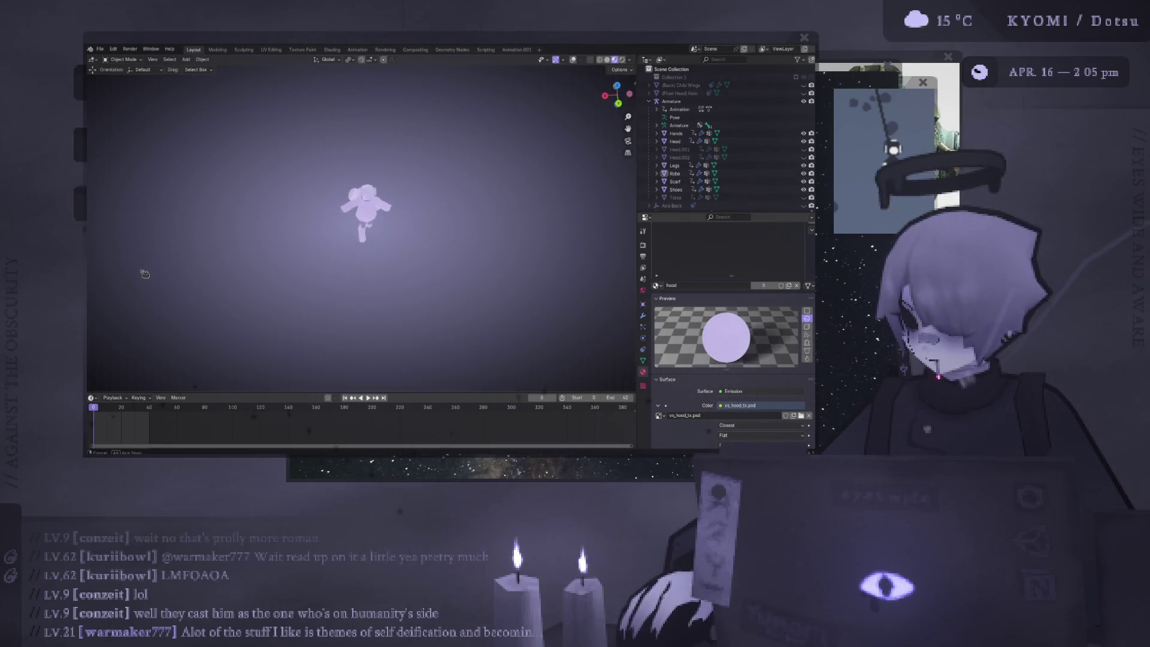
mouse_move(249, 221)
middle_down()
mouse_move(426, 230)
mouse_move(422, 247)
mouse_move(157, 250)
mouse_move(578, 239)
mouse_move(383, 249)
mouse_move(537, 246)
mouse_move(585, 226)
mouse_move(457, 185)
mouse_move(425, 269)
middle_up()
scroll(423, 247, up, 5)
scroll(437, 257, up, 3)
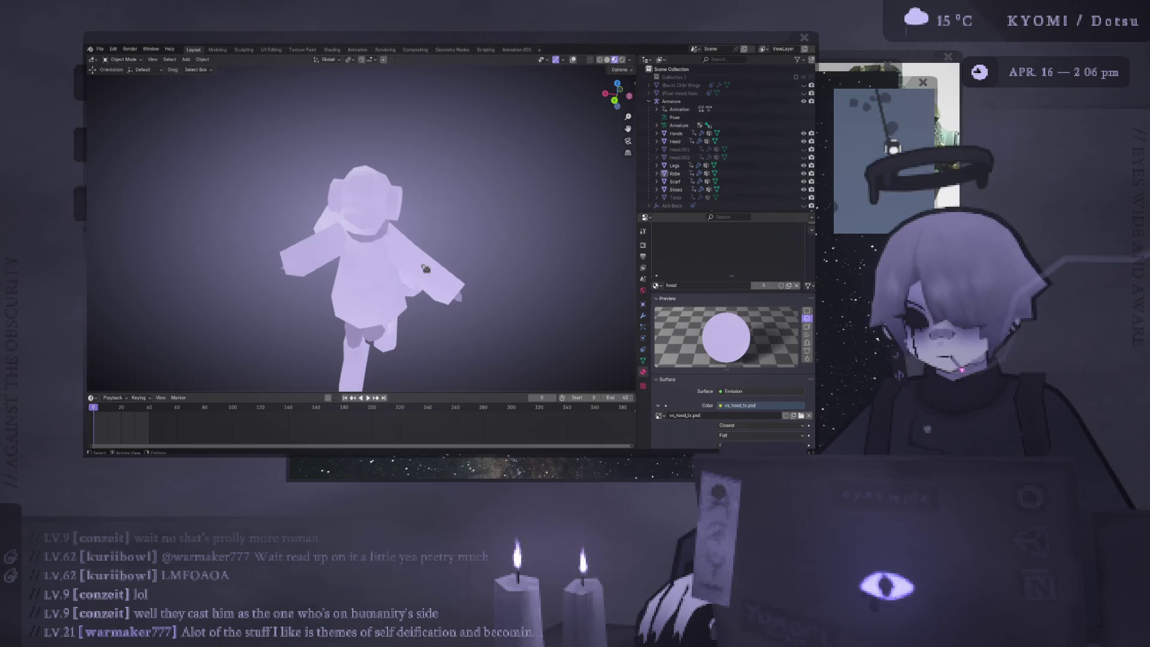
click(430, 265)
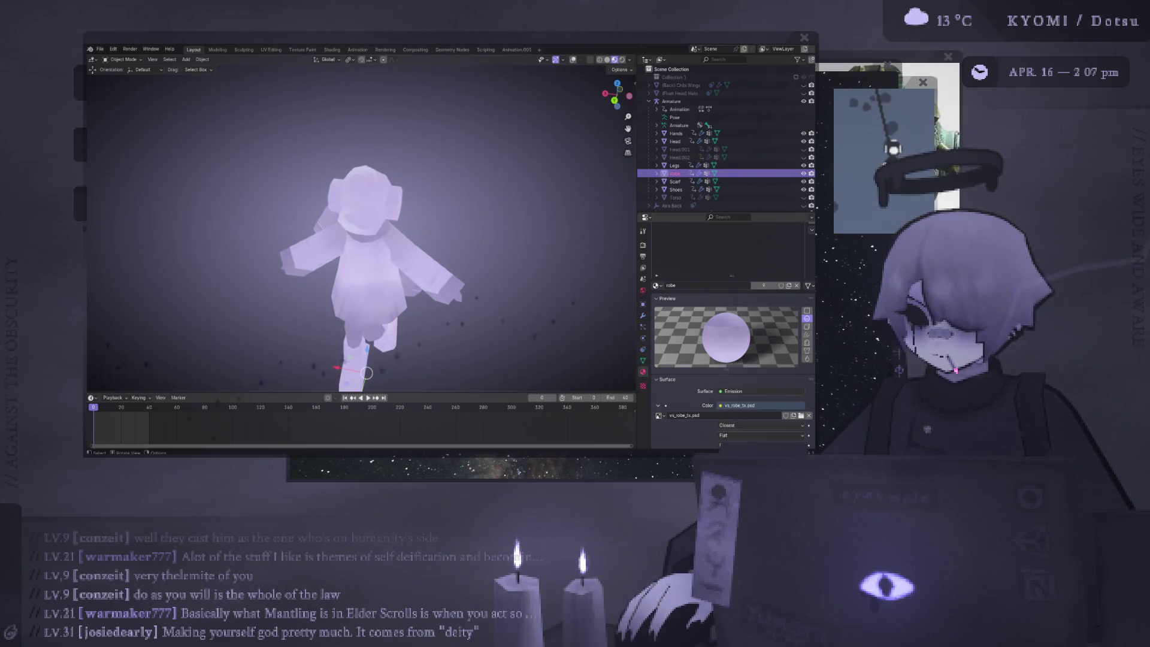
click(310, 182)
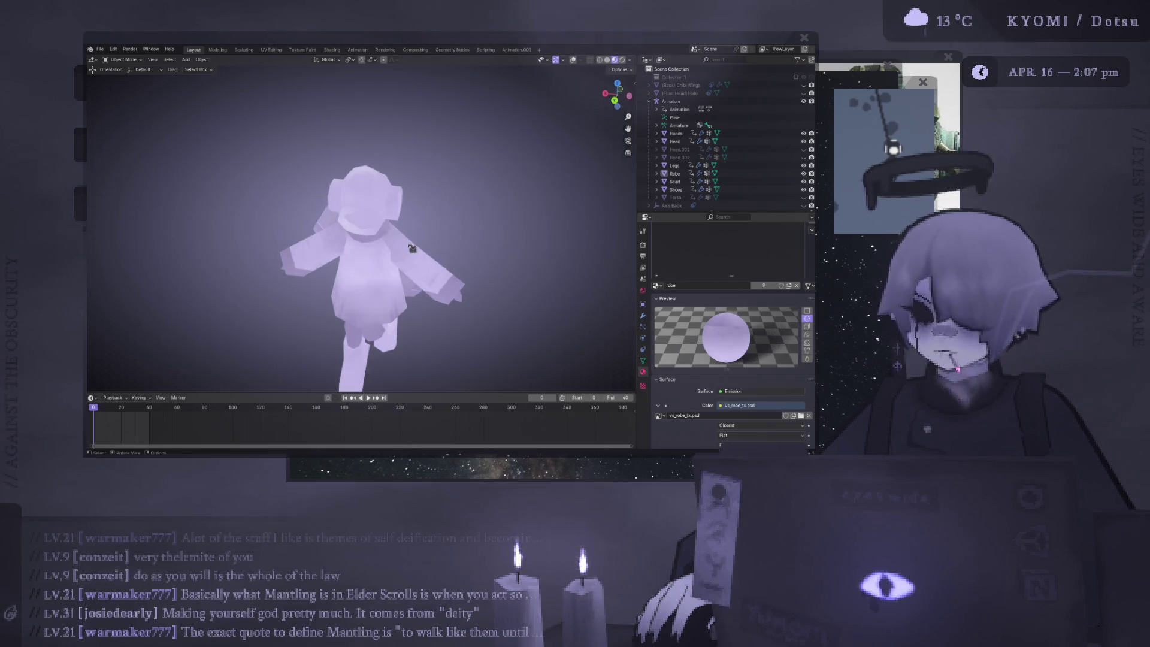
scroll(412, 248, down, 3)
middle_drag(412, 247, 411, 223)
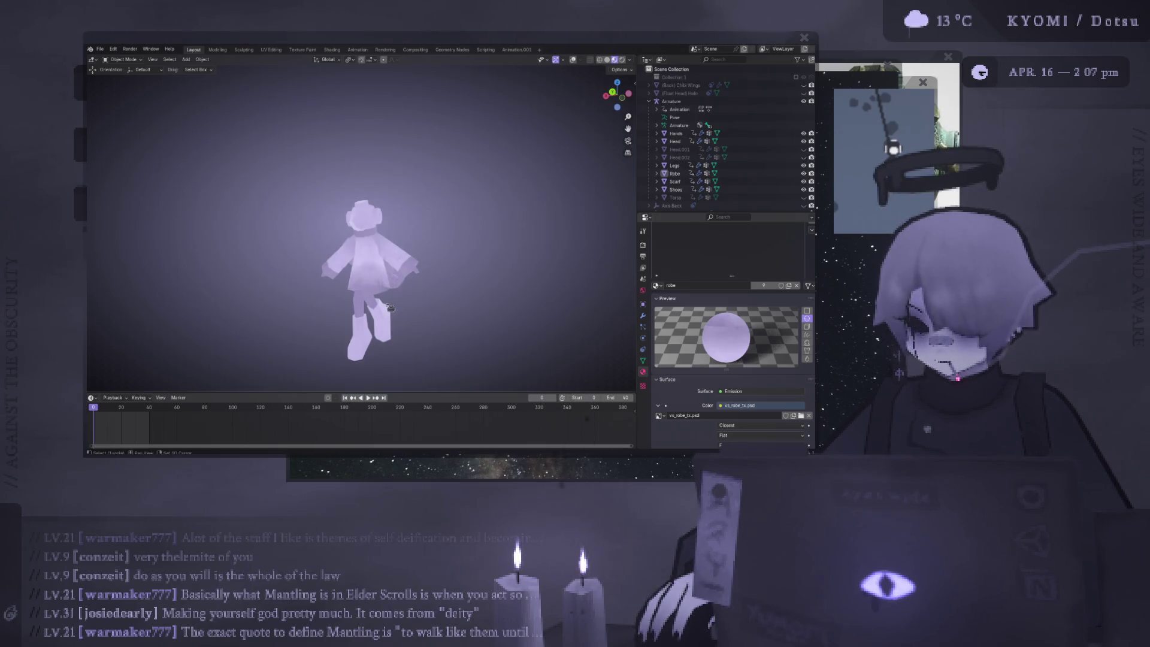
scroll(393, 283, up, 3)
mouse_move(393, 283)
middle_down()
mouse_move(397, 250)
mouse_move(547, 278)
mouse_move(91, 304)
mouse_move(323, 278)
mouse_move(288, 223)
mouse_move(312, 234)
middle_up()
scroll(397, 249, up, 3)
scroll(395, 252, down, 2)
scroll(311, 234, down, 3)
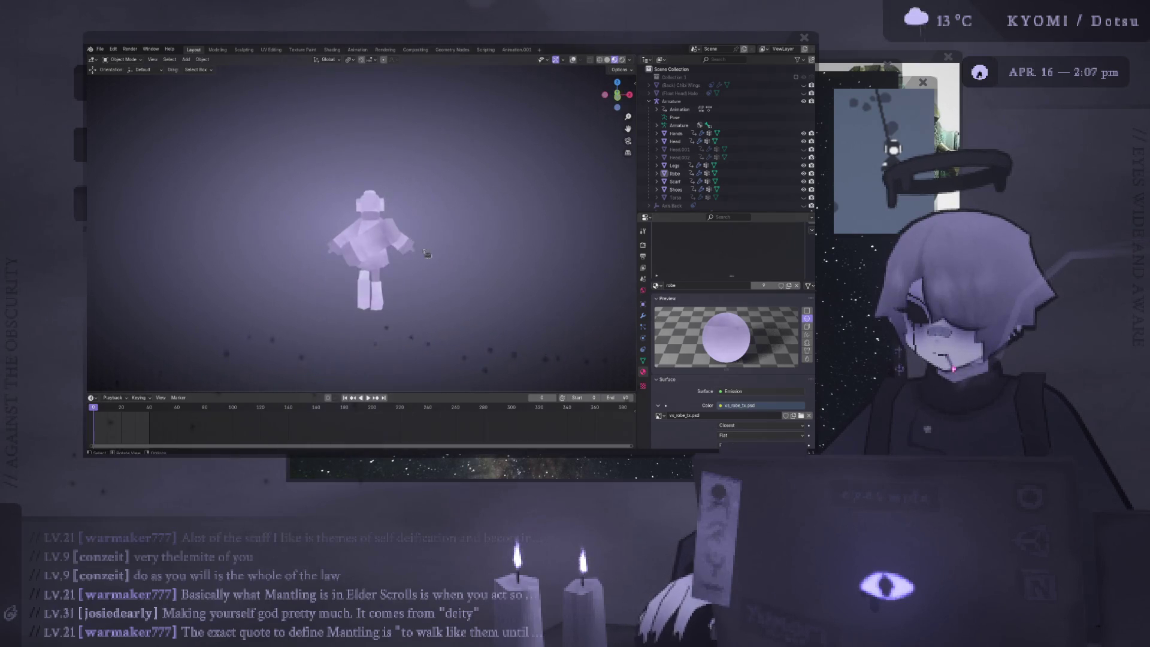
scroll(437, 258, up, 3)
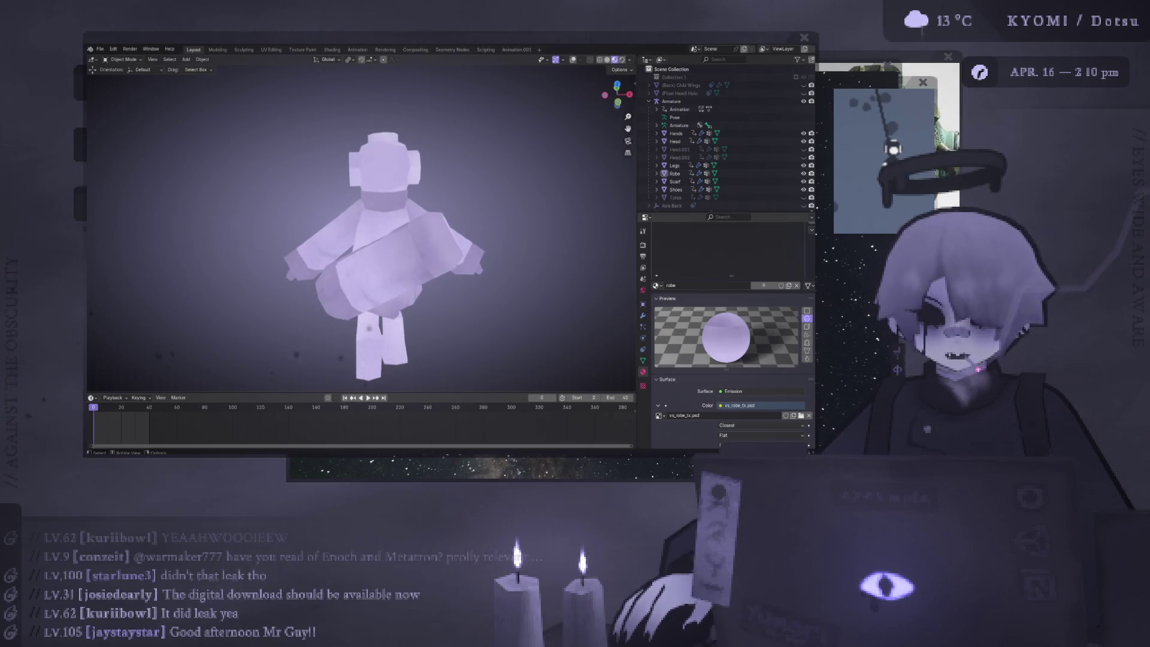
With grid and armature overlays shown, give the Head the pants material
mouse_move(370, 328)
middle_down()
mouse_move(312, 250)
mouse_move(371, 268)
mouse_move(393, 148)
middle_up()
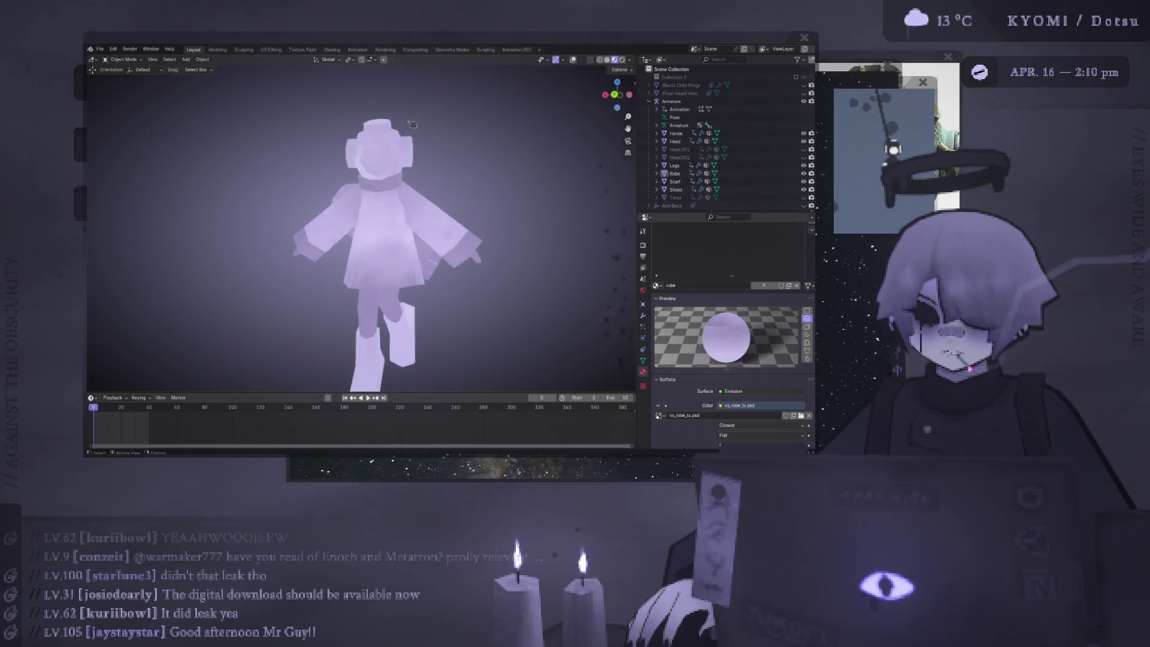
click(393, 148)
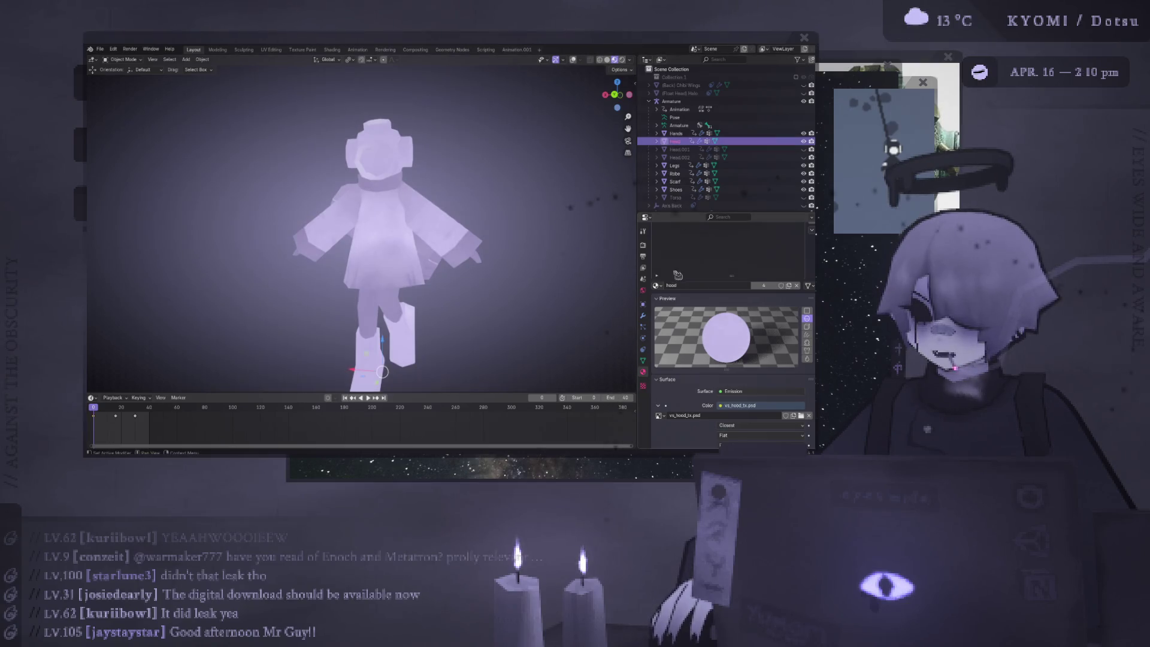
click(573, 59)
click(401, 151)
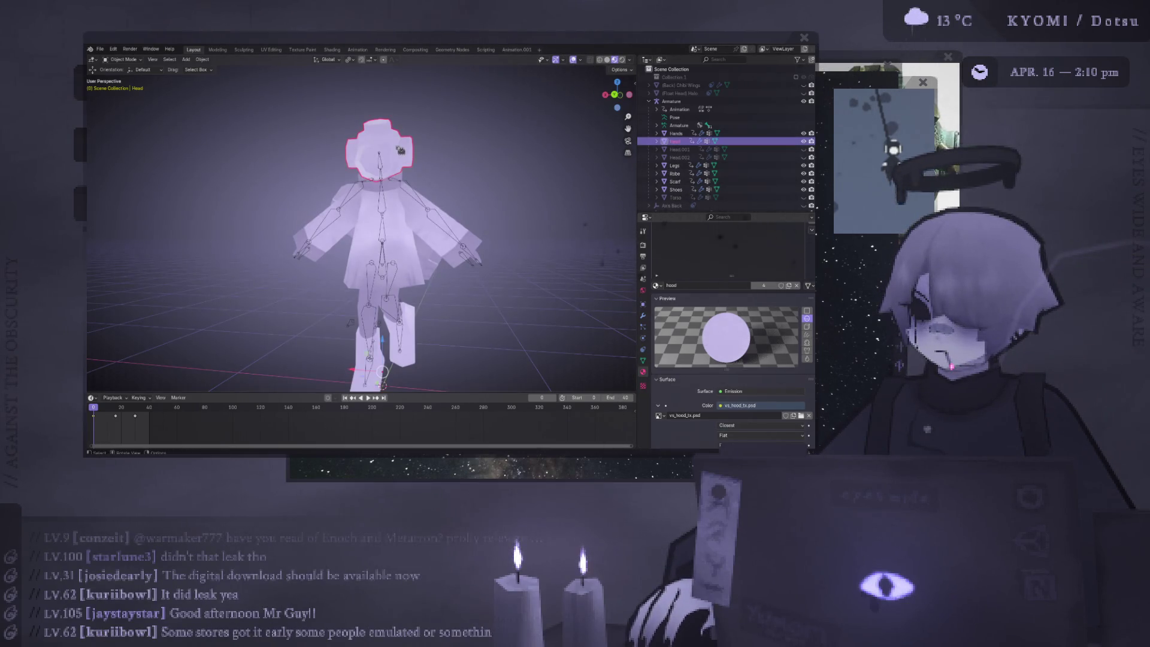
scroll(649, 273, up, 2)
click(657, 318)
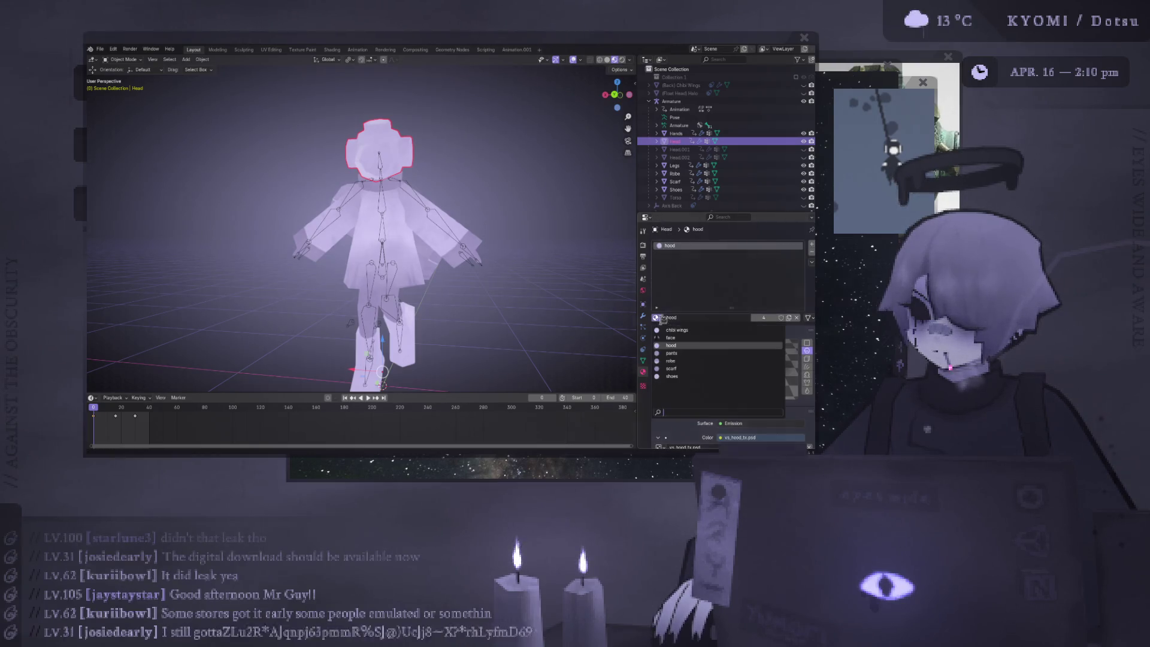
click(689, 352)
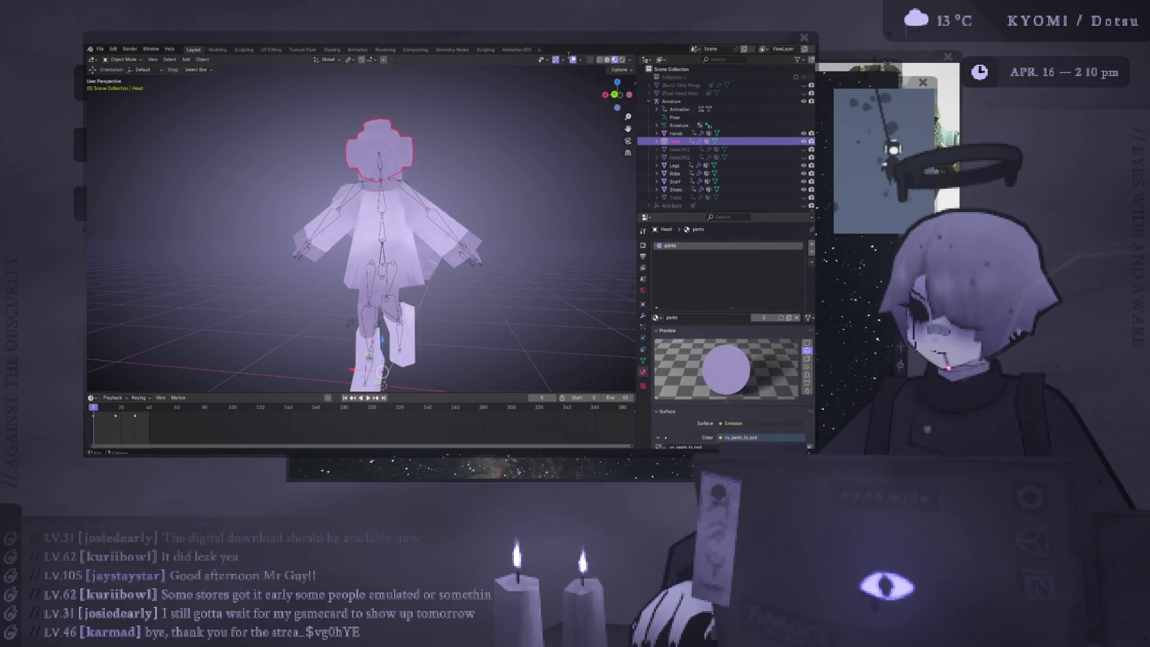
Hide the overlays again, deselect the Head and orbit to face the character
click(575, 61)
click(533, 185)
scroll(533, 185, down, 3)
mouse_move(457, 187)
middle_down()
mouse_move(239, 224)
mouse_move(282, 244)
mouse_move(356, 240)
middle_up()
scroll(282, 248, up, 2)
scroll(356, 239, up, 4)
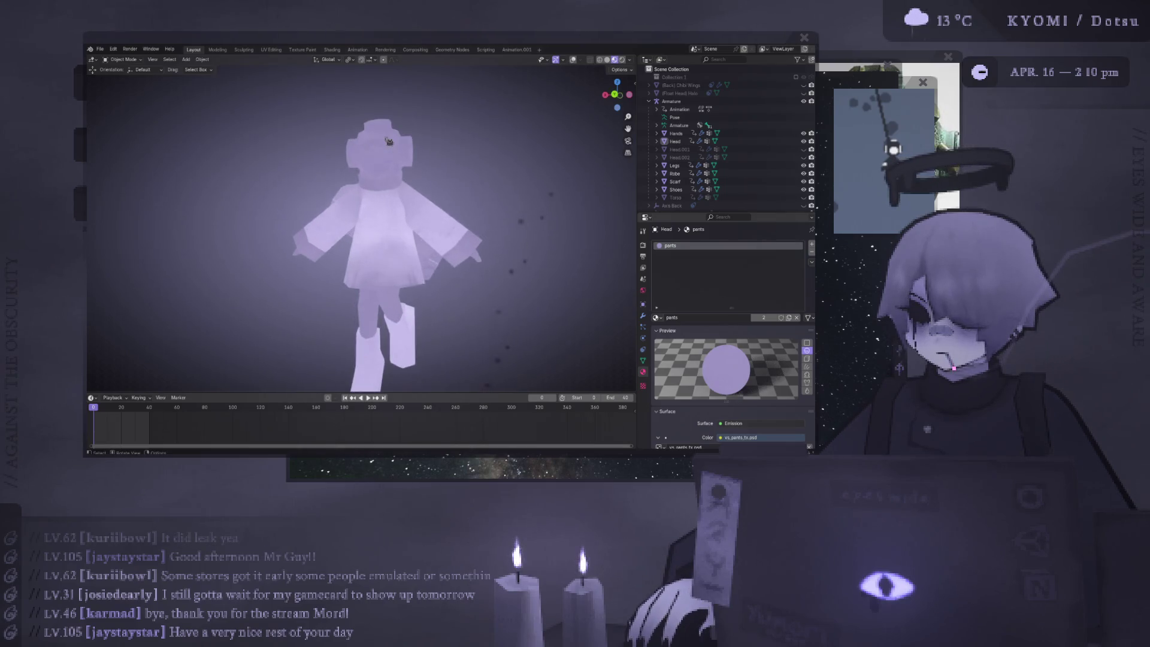
scroll(366, 225, down, 2)
scroll(365, 225, down, 2)
click(365, 225)
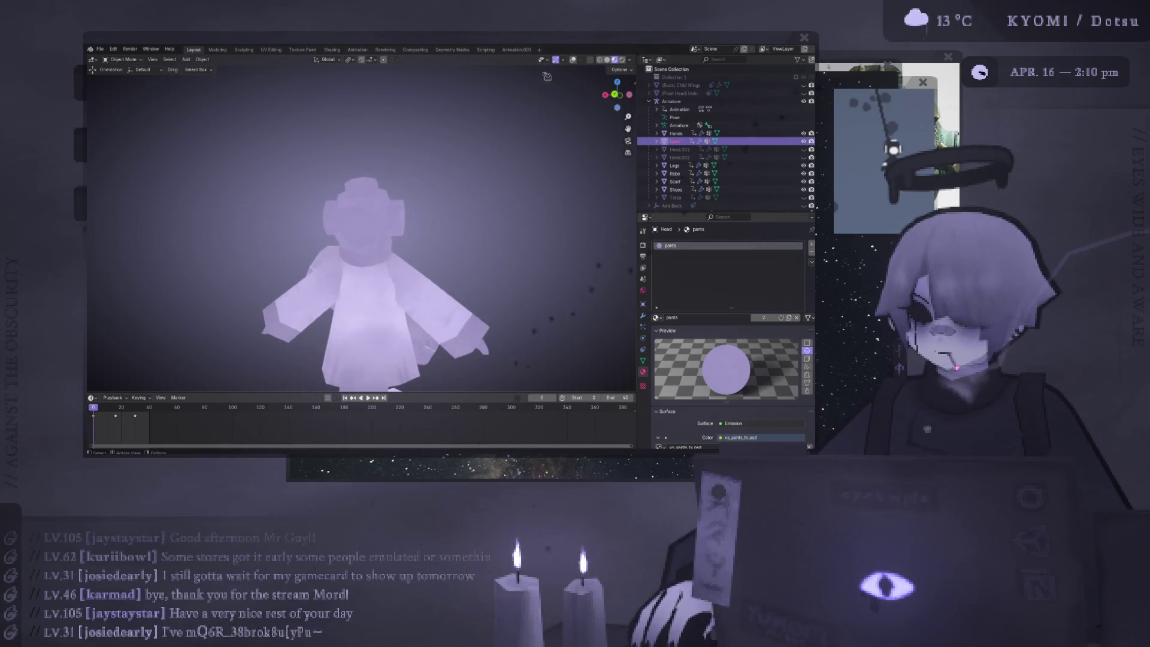
click(574, 60)
key(Tab)
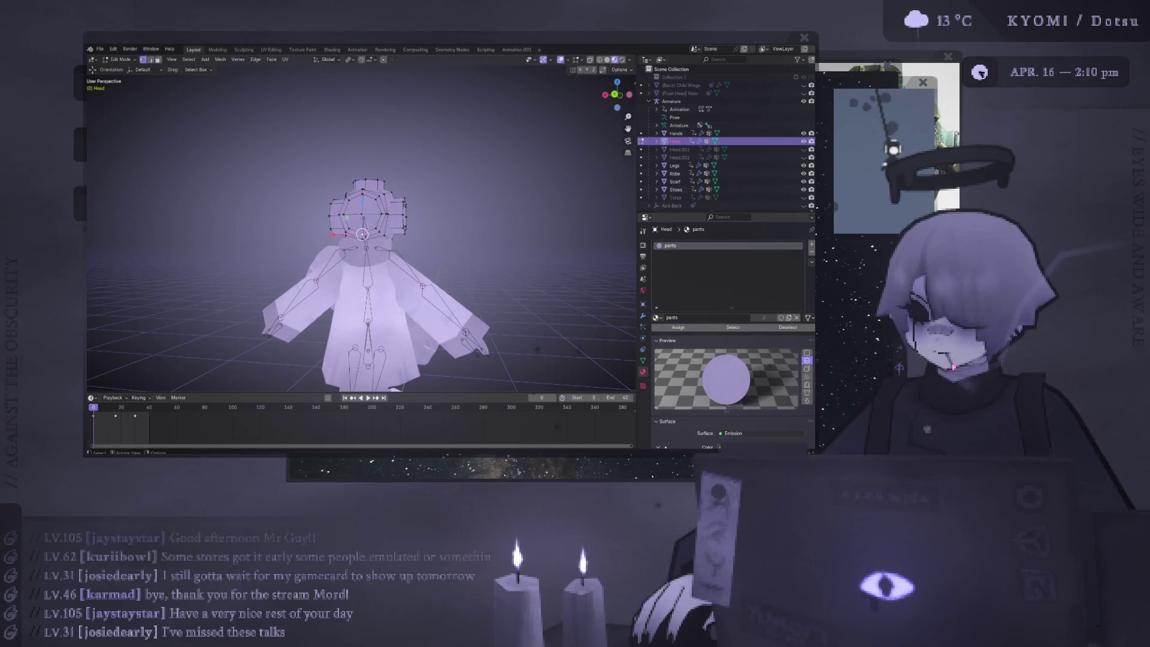
scroll(383, 202, up, 5)
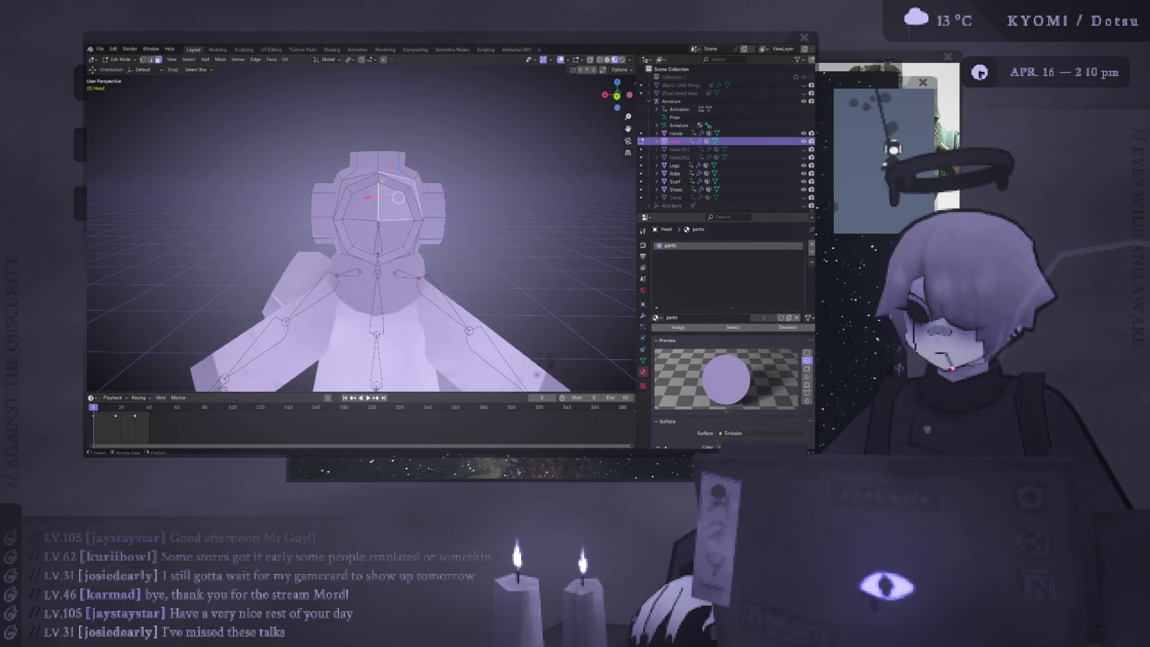
key(1)
mouse_move(360, 239)
middle_down()
mouse_move(392, 235)
mouse_move(270, 271)
middle_up()
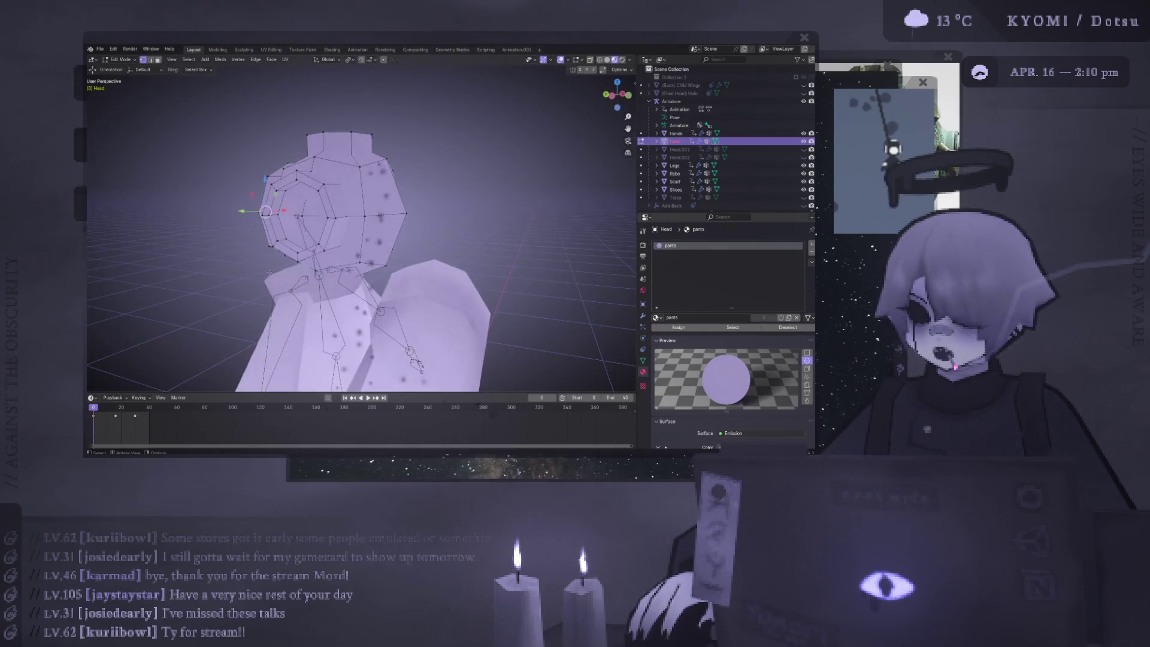
key(alt+a)
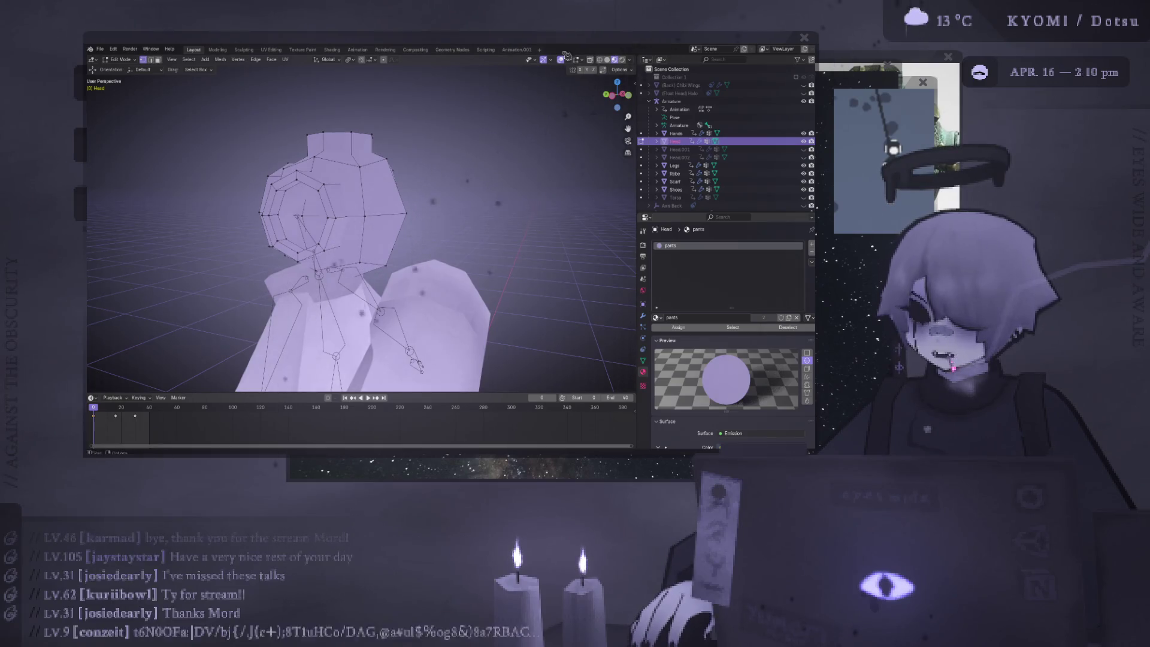
key(Tab)
middle_drag(491, 144, 462, 165)
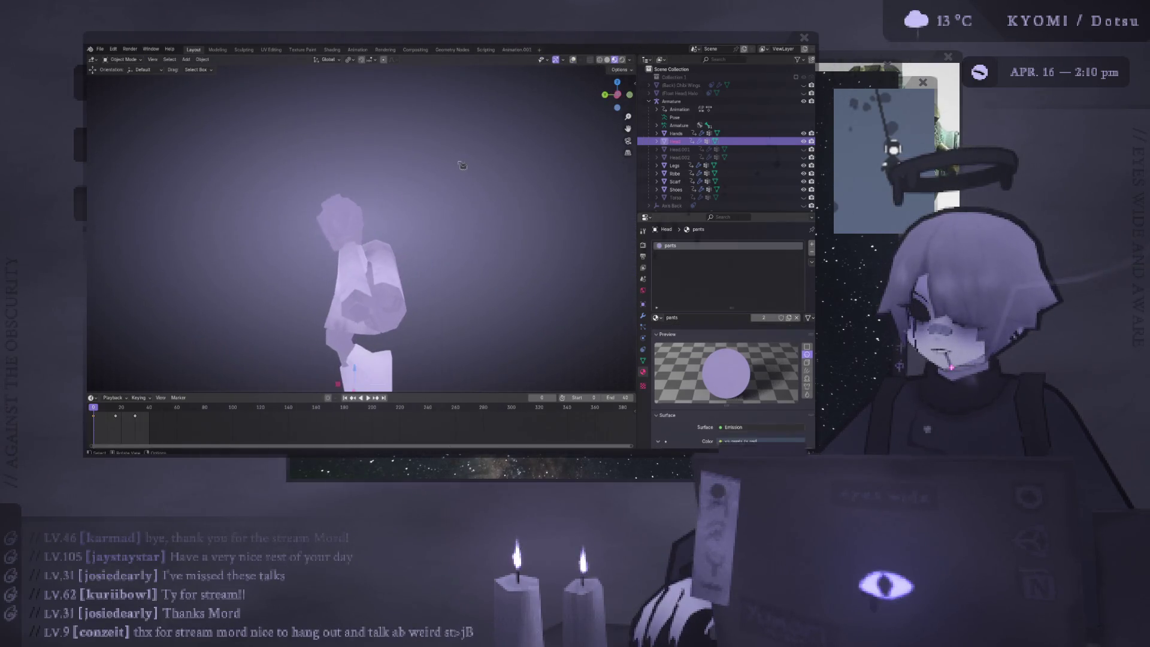
key(alt+a)
scroll(509, 264, down, 5)
middle_drag(552, 270, 448, 259)
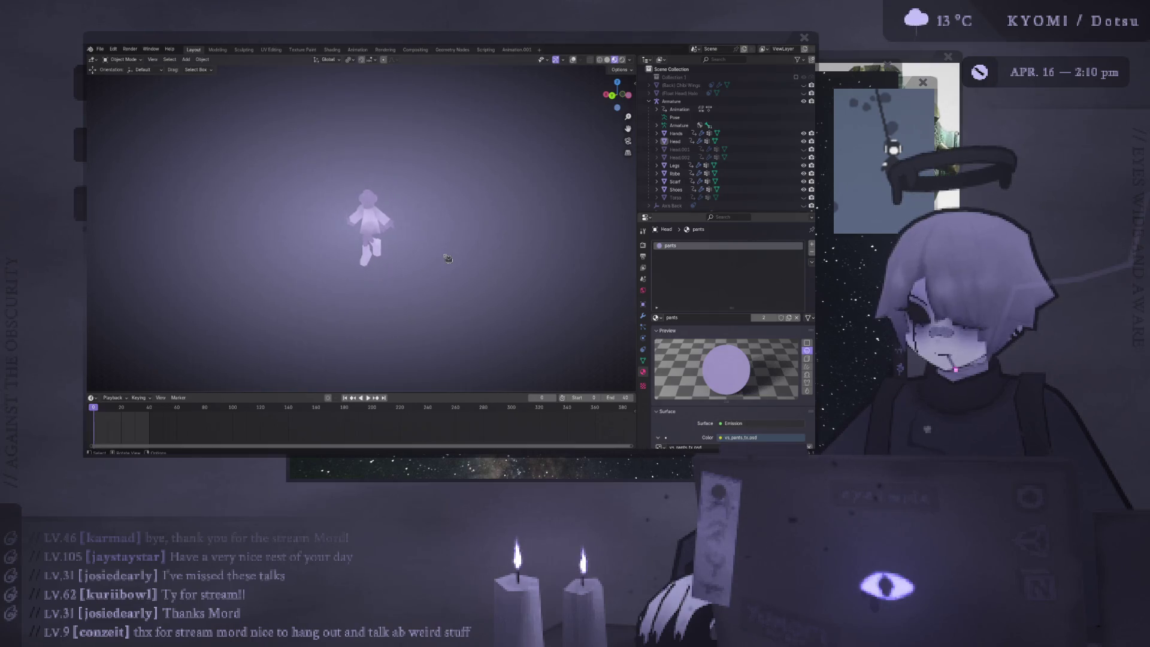
scroll(448, 258, up, 3)
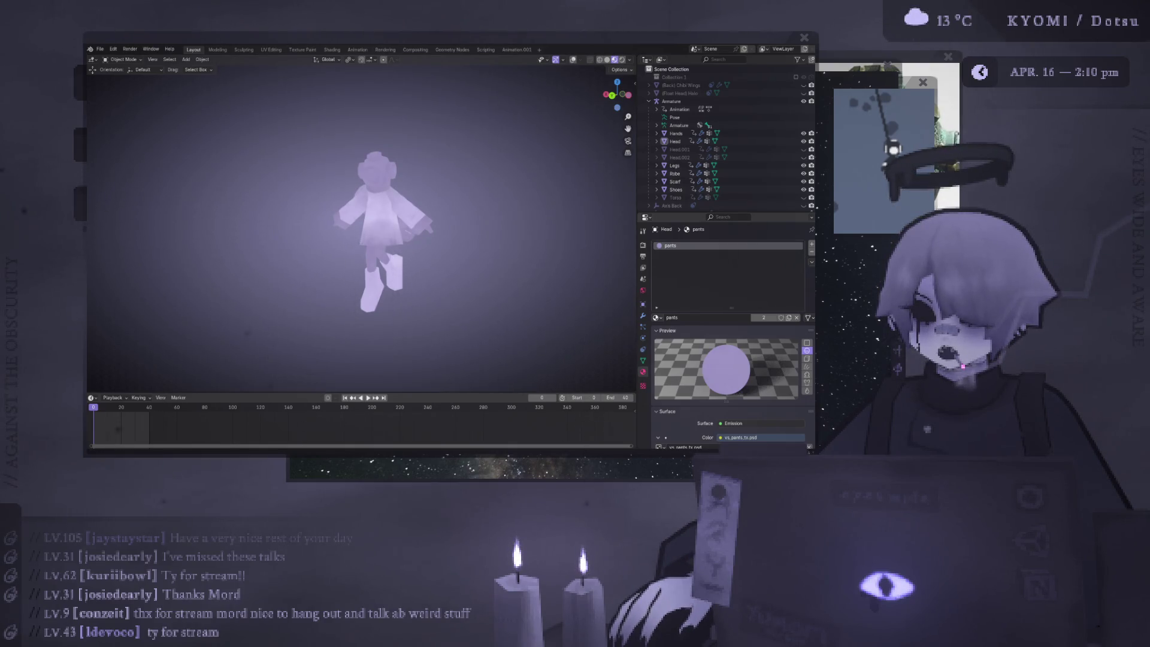
scroll(360, 230, up, 4)
mouse_move(383, 164)
middle_down()
mouse_move(434, 163)
mouse_move(364, 199)
mouse_move(348, 193)
mouse_move(366, 191)
mouse_move(327, 251)
mouse_move(346, 145)
middle_up()
scroll(381, 171, up, 1)
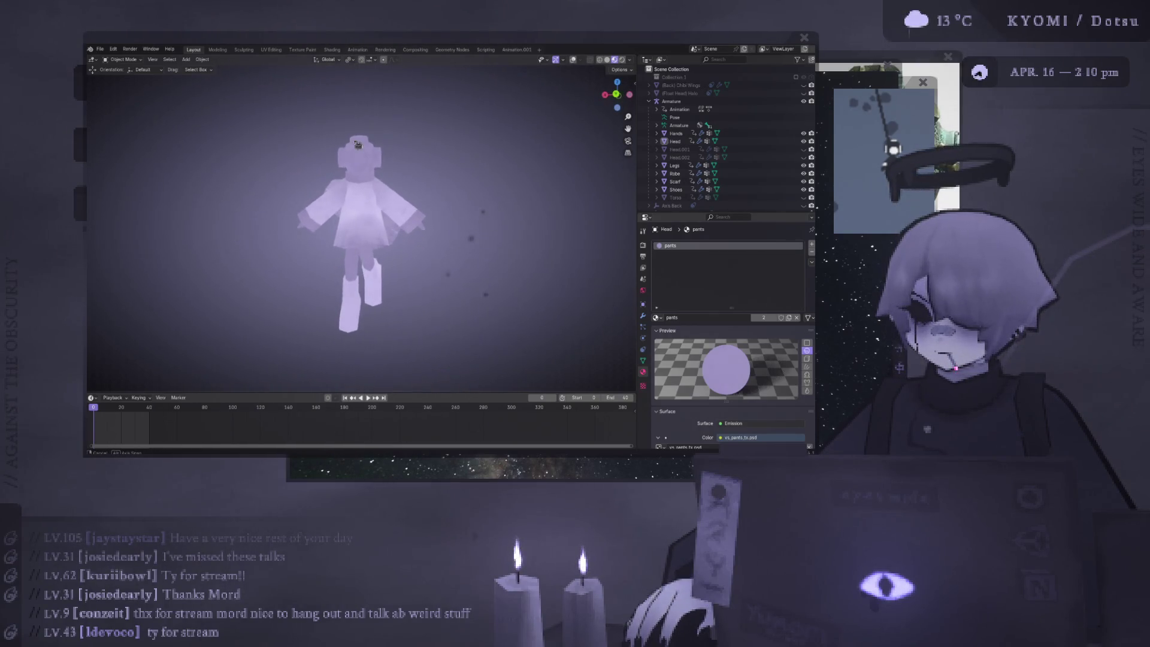
middle_drag(599, 124, 390, 204)
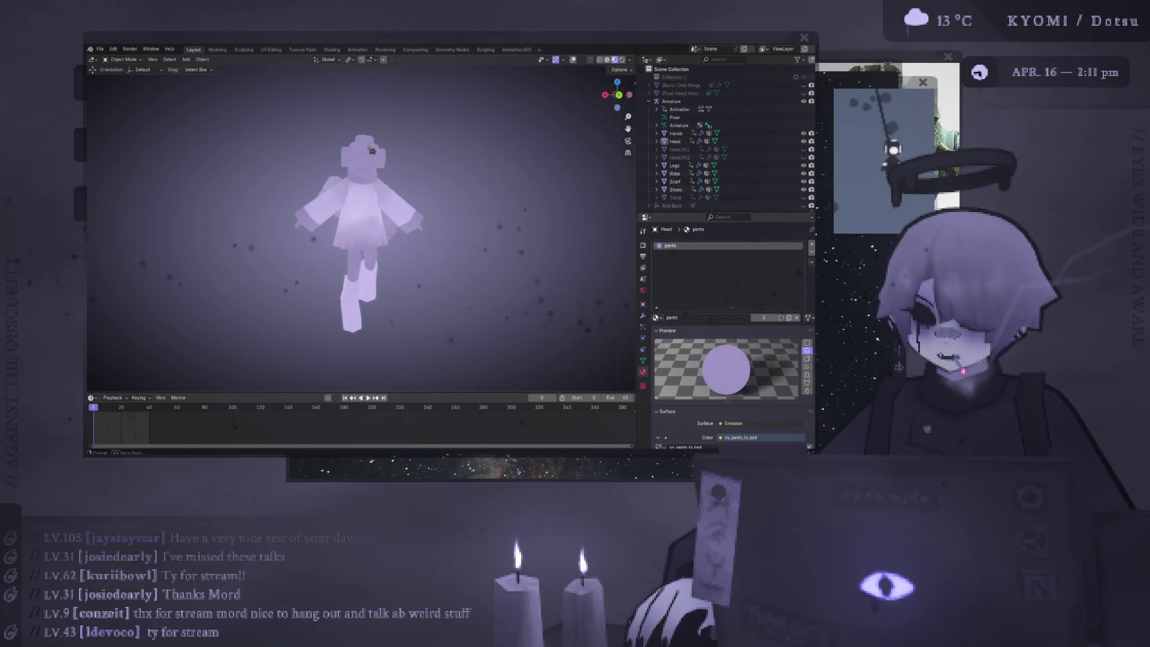
middle_drag(340, 159, 549, 130)
scroll(549, 130, up, 5)
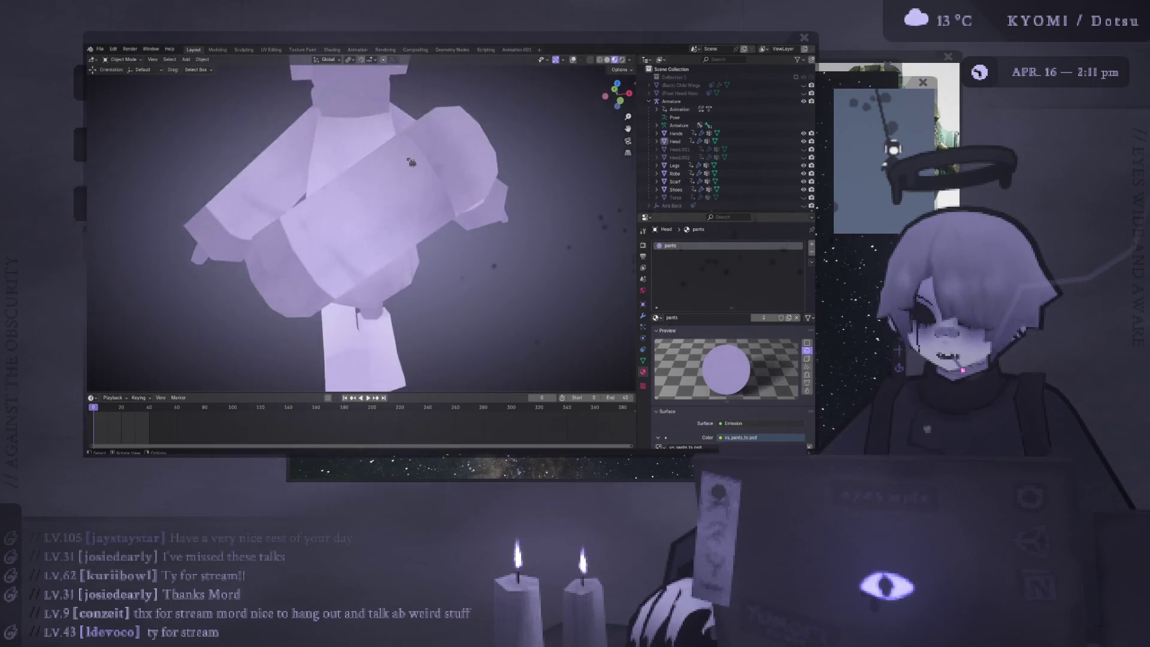
scroll(549, 130, down, 5)
mouse_move(483, 151)
middle_down()
mouse_move(498, 138)
mouse_move(366, 252)
mouse_move(387, 222)
middle_up()
scroll(473, 164, down, 3)
scroll(374, 247, up, 3)
scroll(395, 226, down, 2)
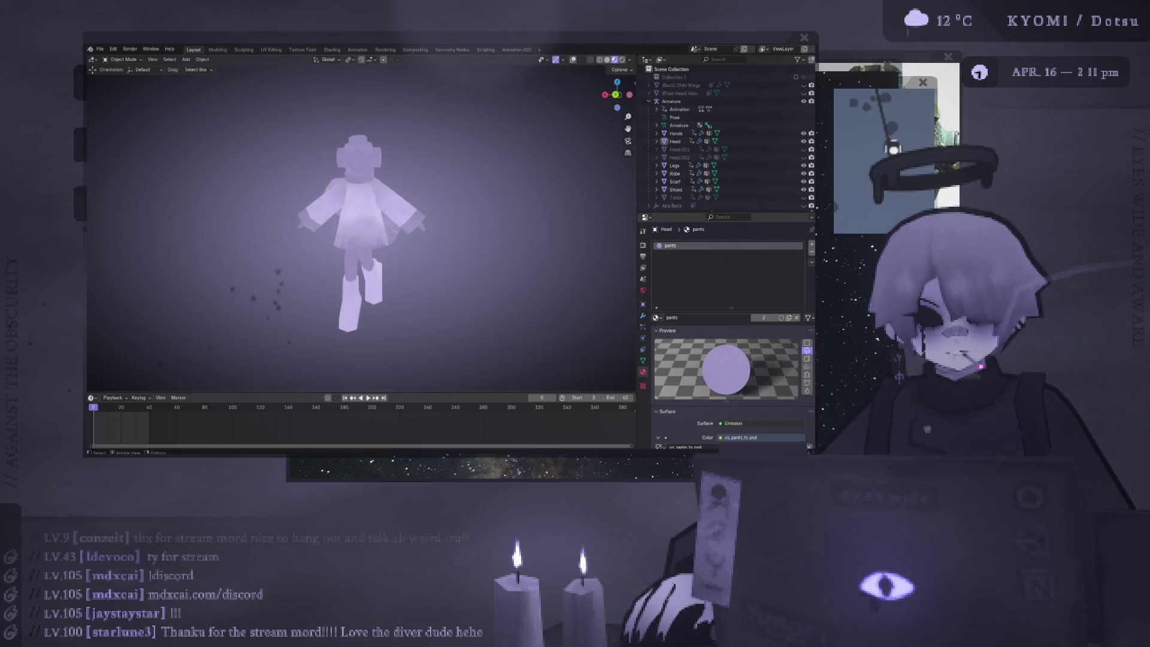
scroll(326, 215, up, 5)
mouse_move(312, 215)
middle_down()
mouse_move(327, 214)
mouse_move(311, 336)
mouse_move(267, 269)
mouse_move(172, 210)
mouse_move(380, 200)
mouse_move(346, 217)
mouse_move(239, 197)
mouse_move(156, 219)
middle_up()
scroll(157, 220, down, 5)
scroll(298, 186, up, 5)
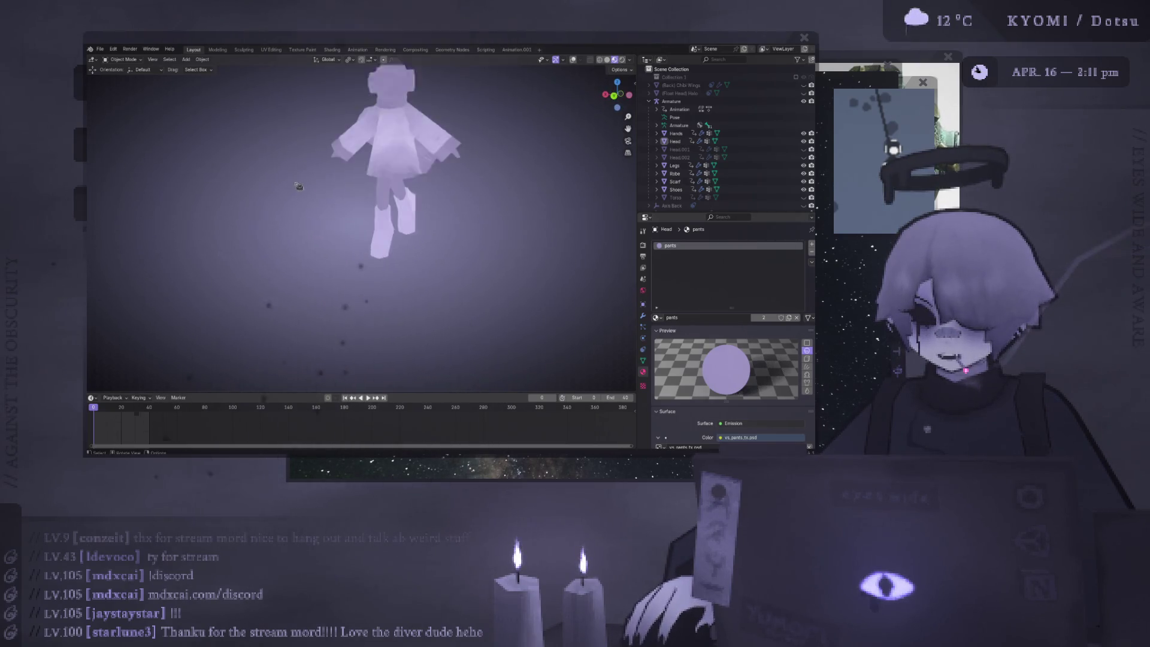
mouse_move(299, 187)
middle_down()
mouse_move(346, 307)
mouse_move(524, 293)
mouse_move(575, 318)
mouse_move(451, 268)
mouse_move(565, 218)
middle_up()
mouse_move(539, 301)
middle_down()
mouse_move(283, 202)
mouse_move(293, 261)
mouse_move(216, 219)
mouse_move(501, 141)
mouse_move(503, 342)
mouse_move(487, 254)
mouse_move(359, 252)
mouse_move(454, 185)
mouse_move(386, 209)
mouse_move(412, 288)
middle_up()
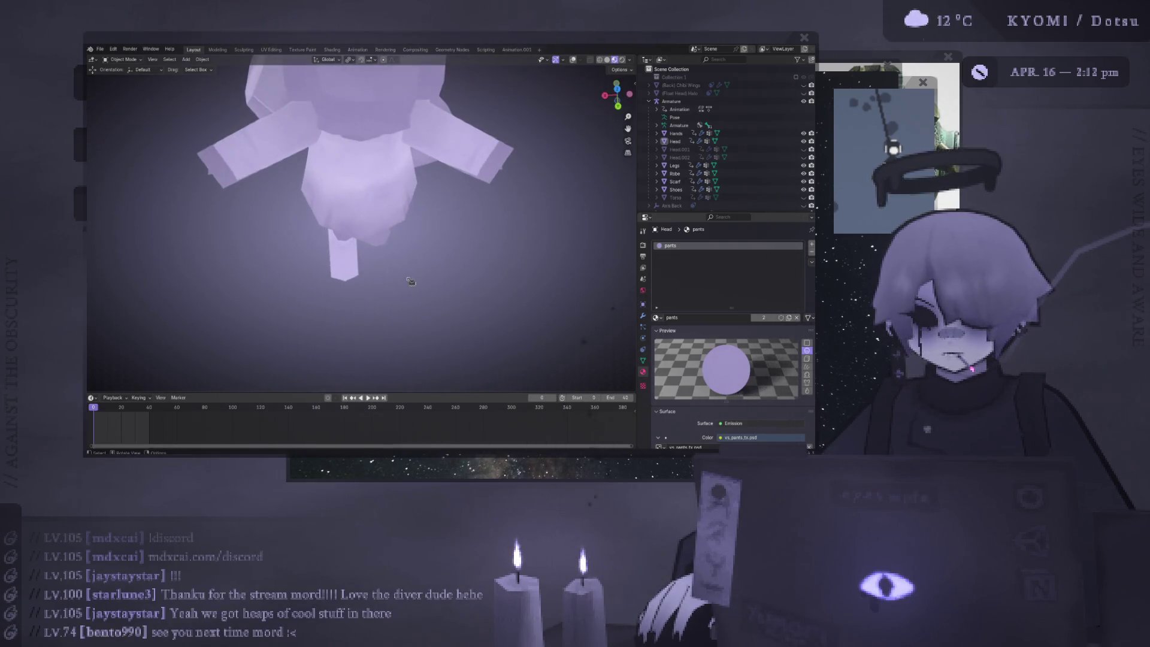